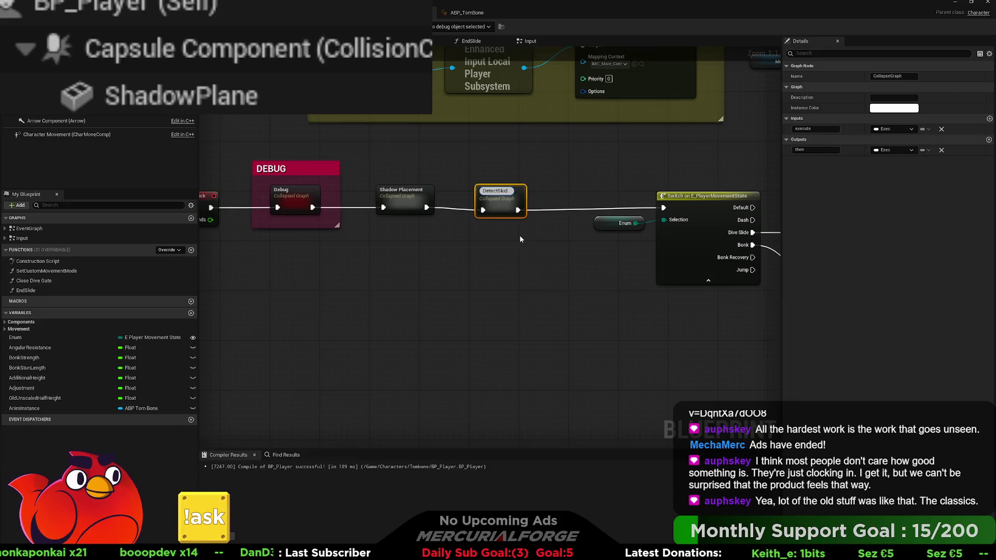
Step: Name the collapsed graph 'Detect Skid', open it, and arrange its Inputs, Branch and Outputs nodes
key("Return")
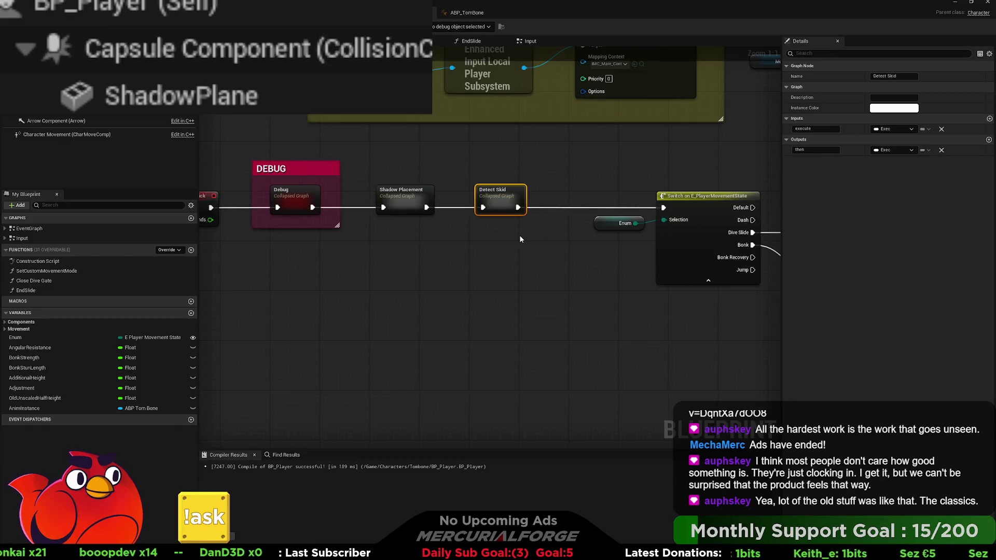
double_click(502, 206)
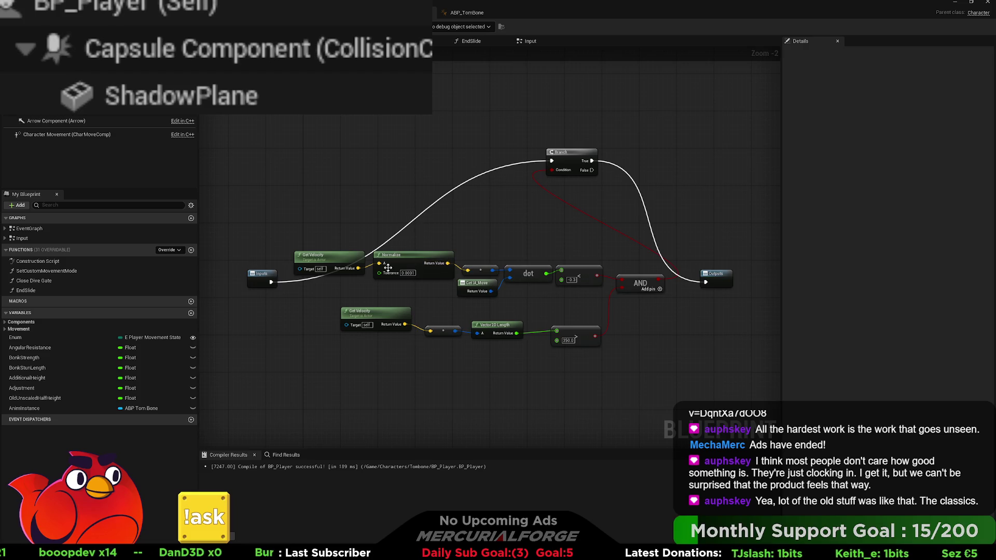
left_click_drag(685, 268, 732, 250)
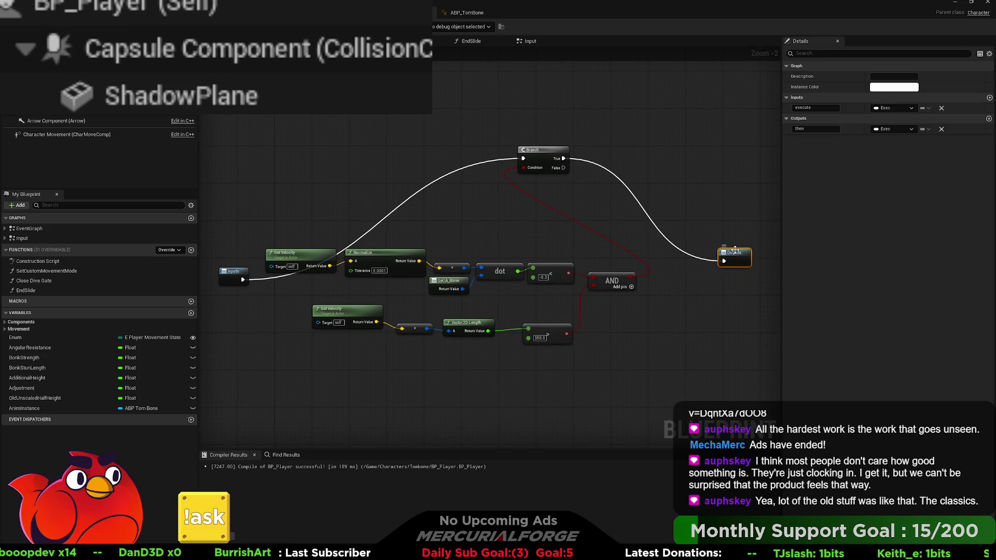
left_click_drag(232, 274, 241, 236)
mouse_move(543, 153)
left_mouse_down()
mouse_move(676, 213)
mouse_move(680, 250)
mouse_move(418, 233)
left_mouse_up()
left_click_drag(493, 248, 650, 236)
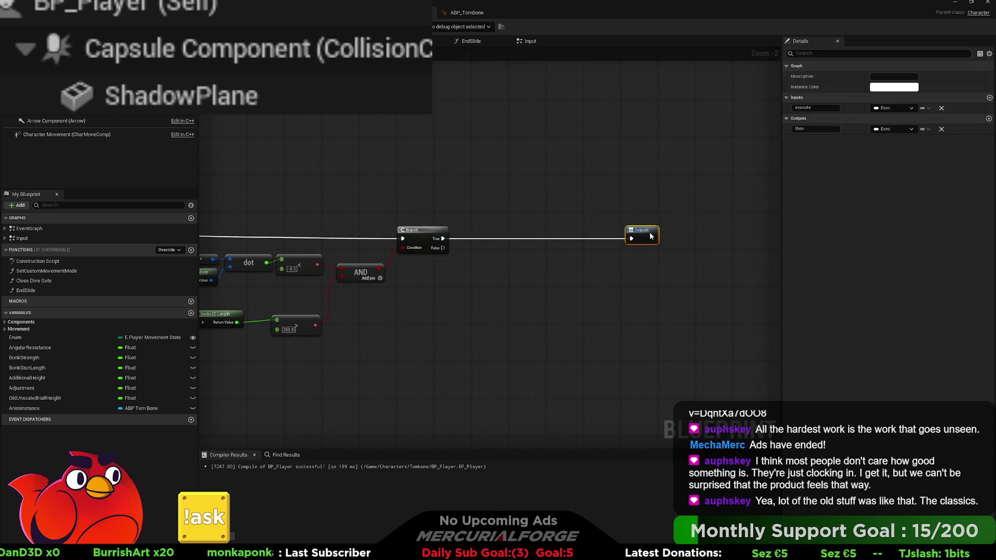
Step: Wire the Branch's False result into the Outputs exec pin
left_click_drag(442, 248, 632, 239)
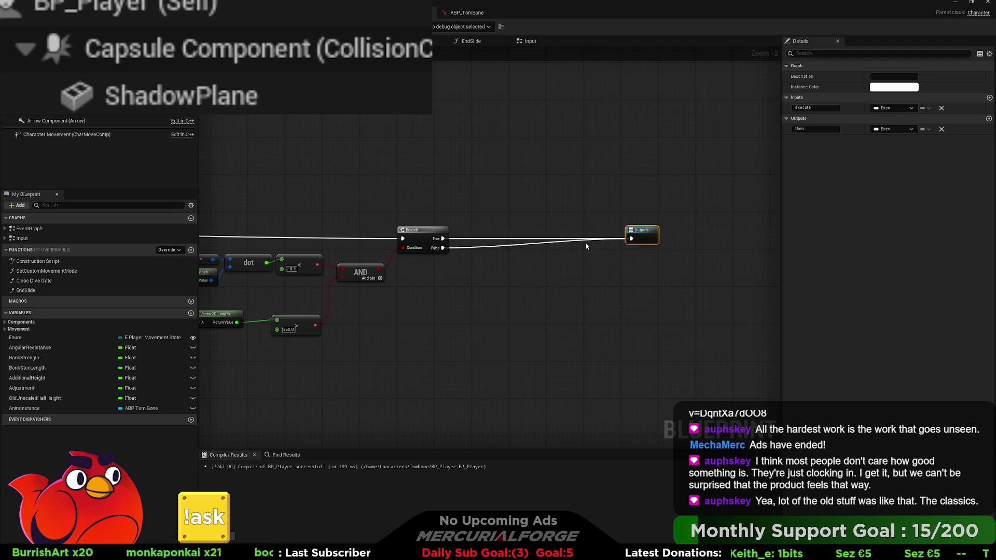
scroll(597, 249, "up", 2)
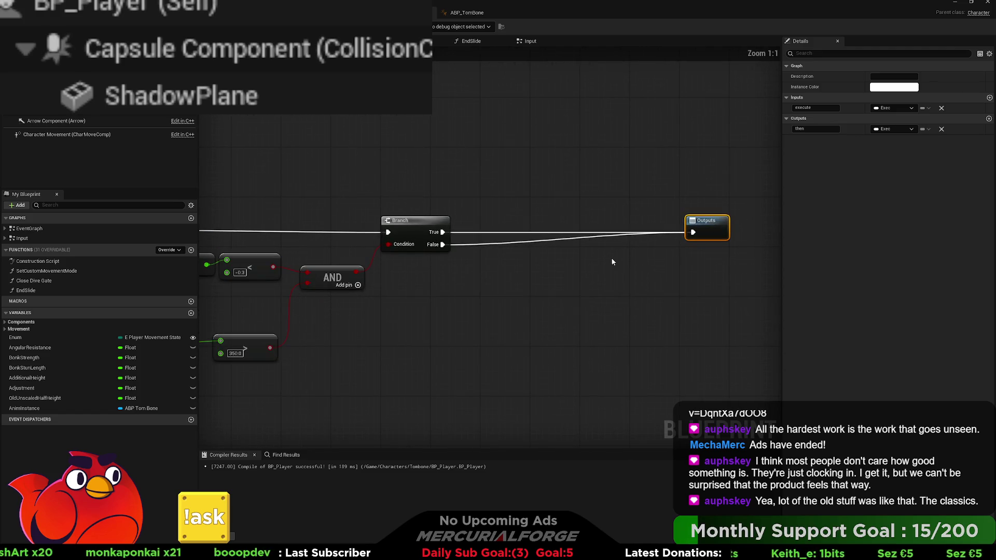
left_click_drag(596, 262, 641, 263)
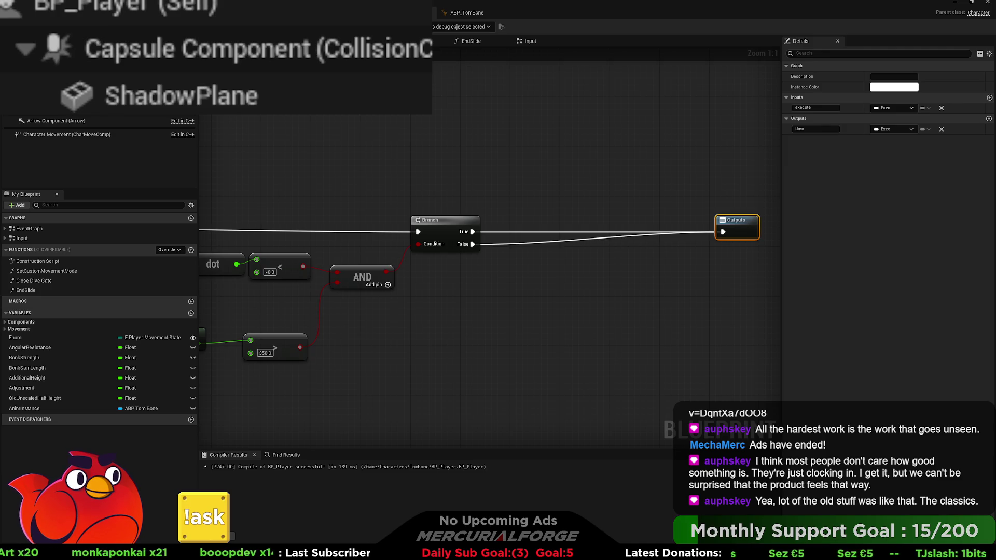
Step: Add a Print String node on the Branch's True path, wired into Outputs
mouse_move(660, 273)
left_mouse_down()
mouse_move(660, 233)
mouse_move(597, 228)
mouse_move(598, 244)
left_mouse_up()
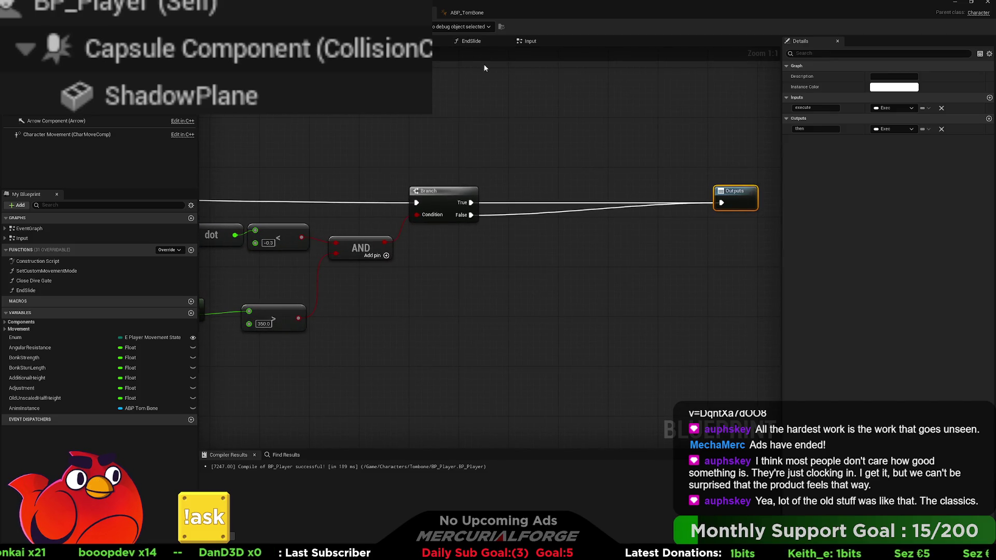
mouse_move(444, 156)
left_mouse_down()
mouse_move(720, 136)
mouse_move(382, 160)
mouse_move(596, 156)
mouse_move(415, 173)
left_mouse_up()
scroll(719, 137, "down", 2)
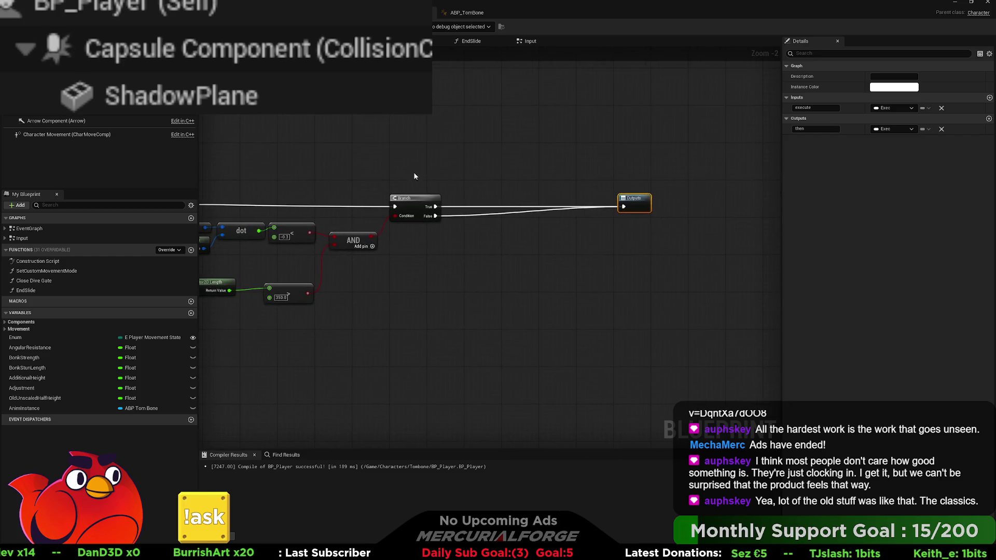
left_click_drag(435, 206, 491, 175)
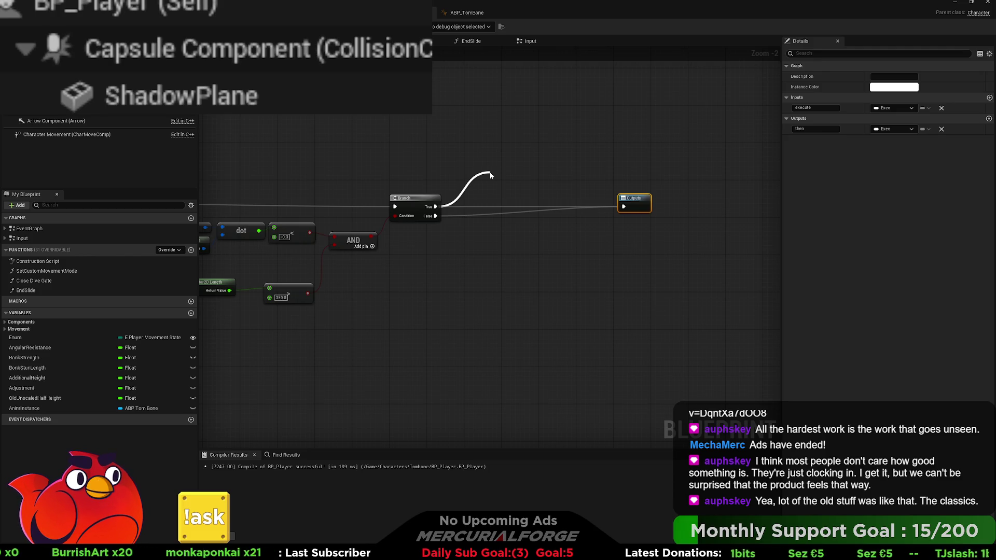
key("Return")
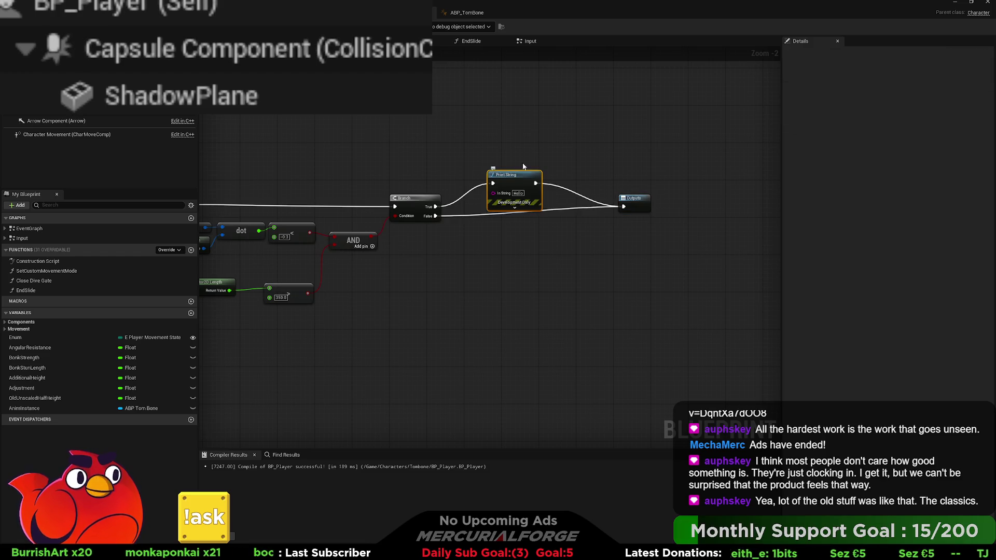
left_click_drag(515, 180, 520, 166)
Step: Set the Print String message to 'Skid' and return to the level editor
left_click(522, 179)
type("3")
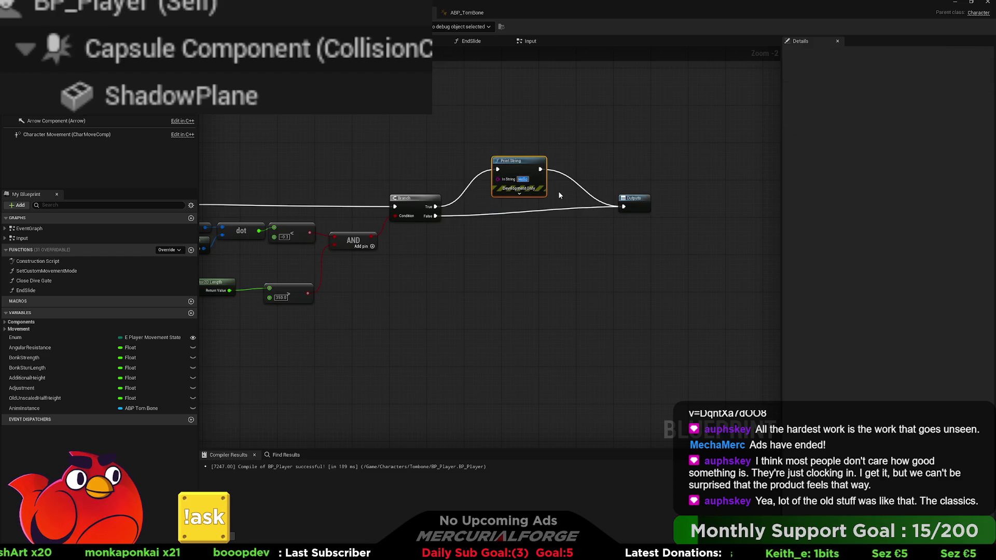
key("Return")
type("kid")
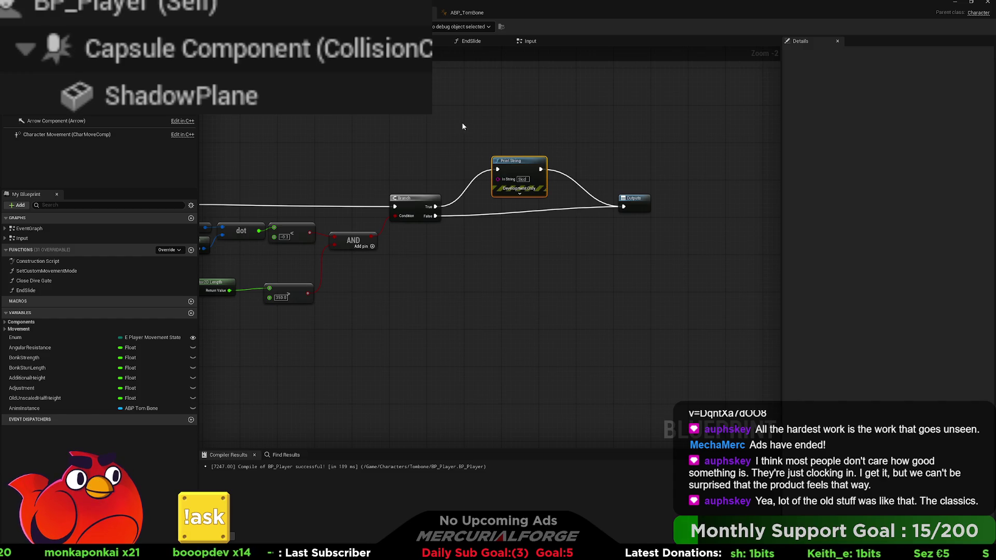
key("alt+Tab")
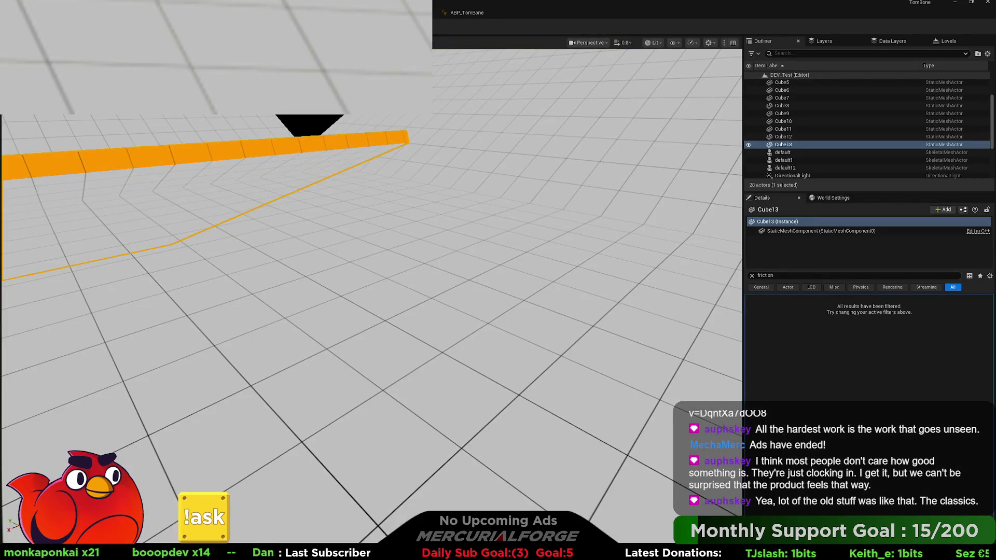
Step: Play in editor, run and reverse direction with W, D and S to trigger Skid prints, then stop
key("alt+p")
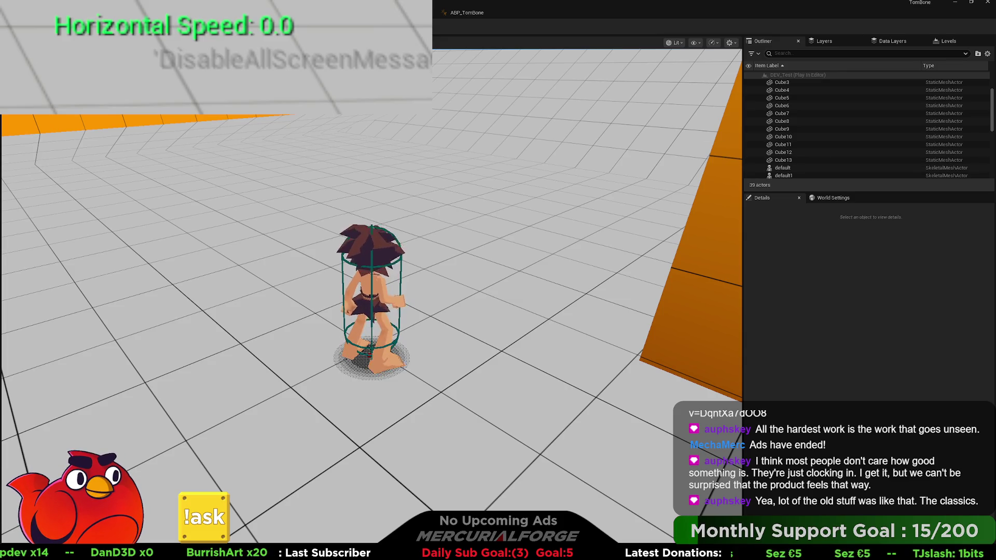
key("w")
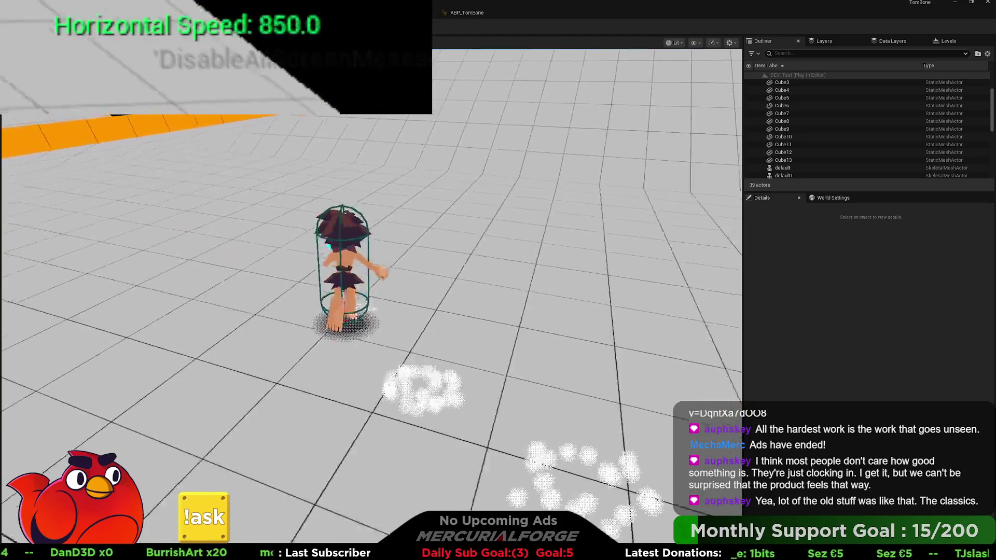
key("d")
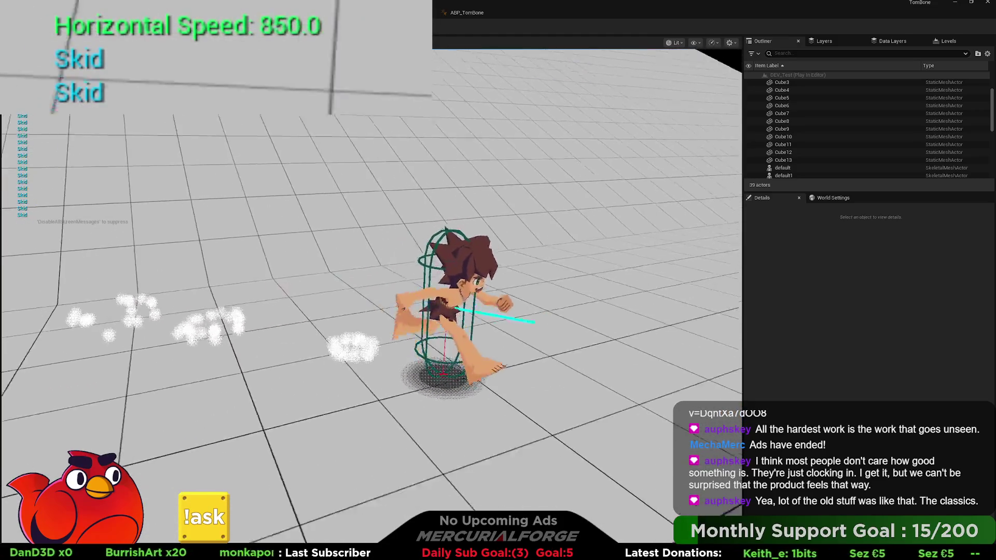
key("w")
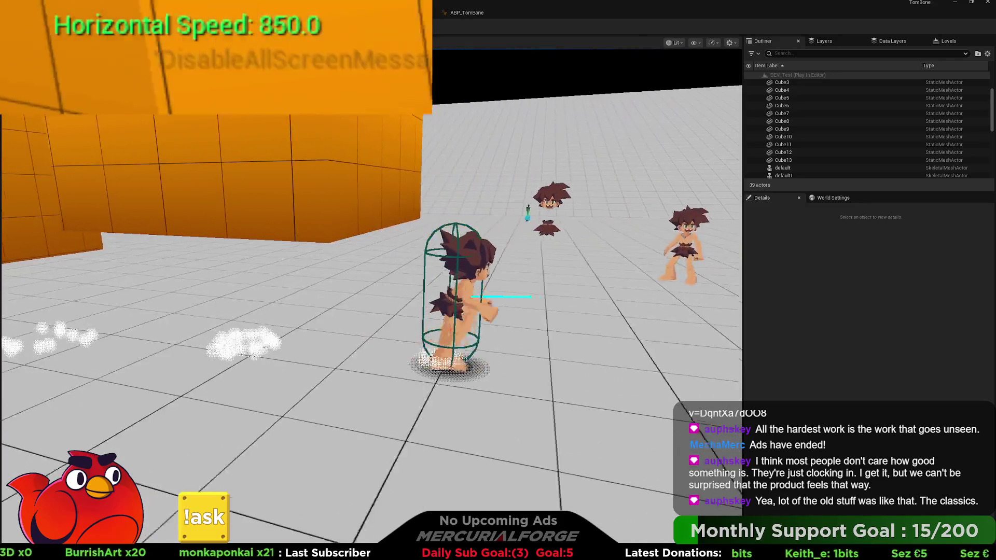
key("s")
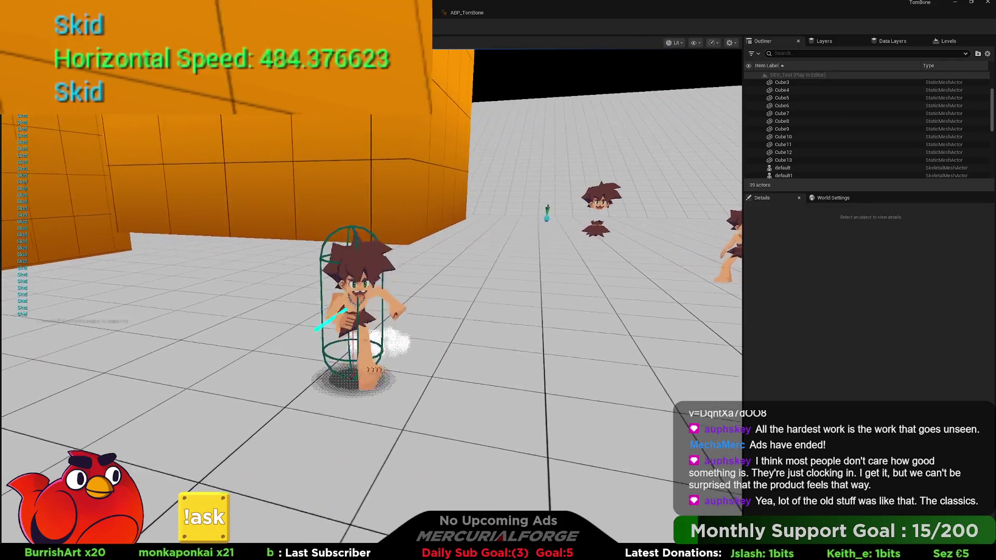
key("w")
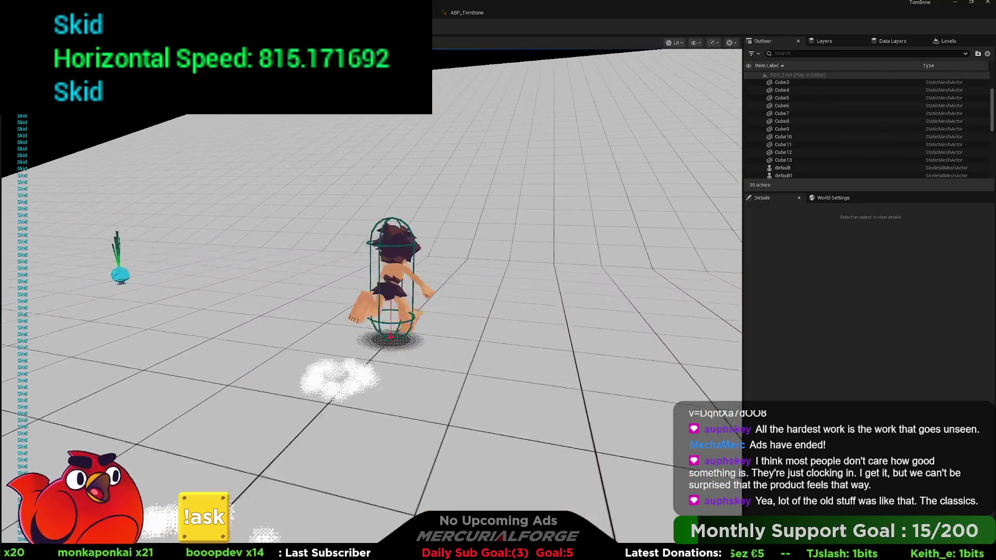
key("s")
key("w")
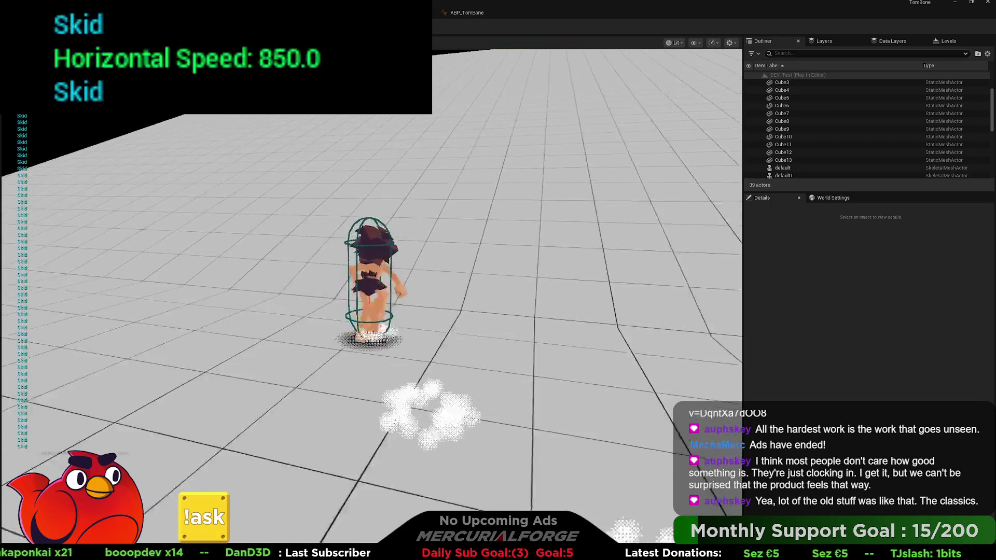
key("s")
key("Escape")
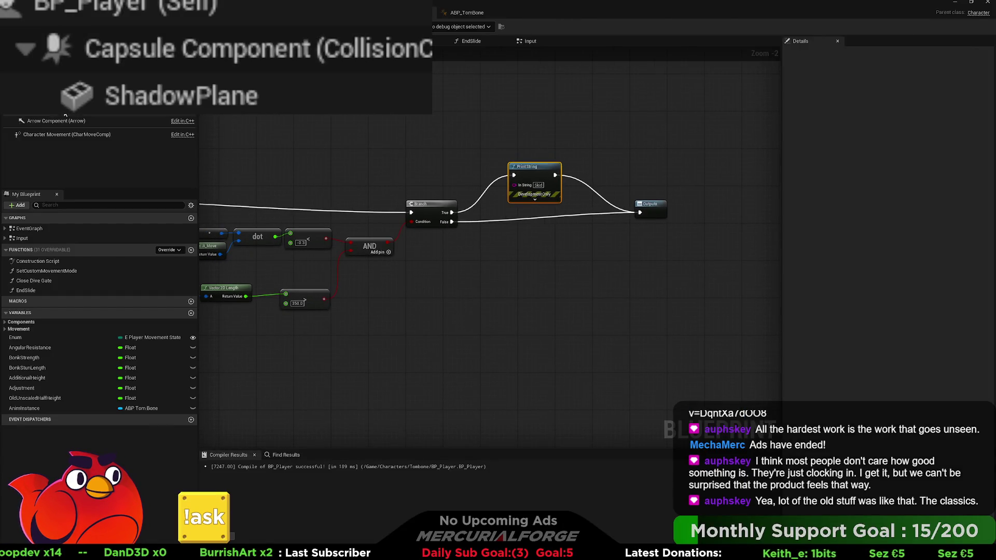
Step: Reset Character Movement braking friction factor 2.0, ground friction 8.0, walking braking deceleration 2048, and compile
left_click(106, 135)
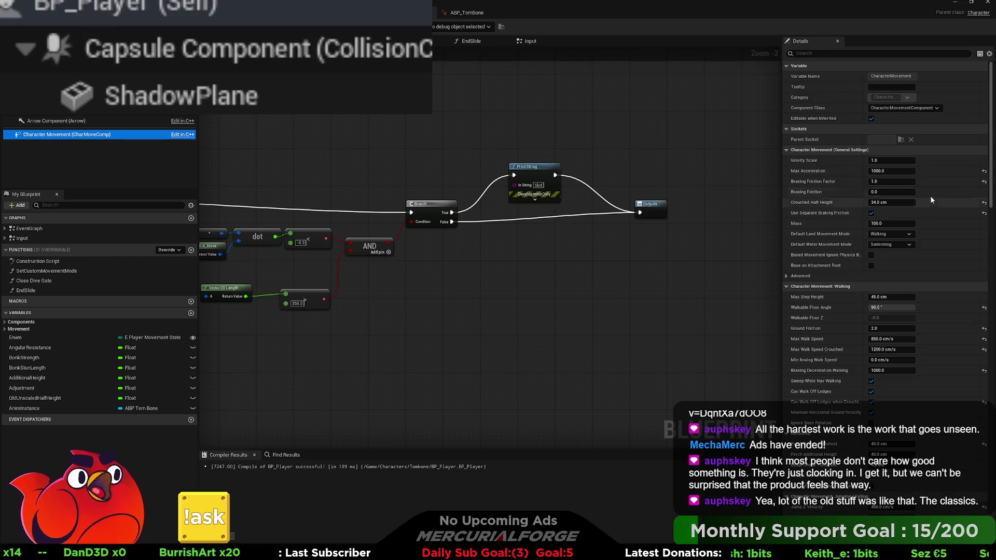
left_click(984, 183)
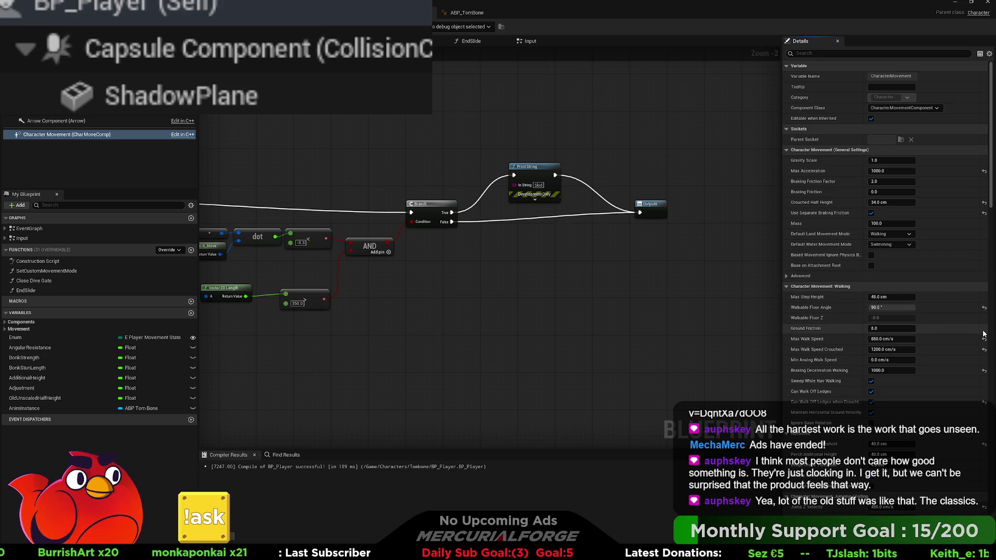
left_click(984, 370)
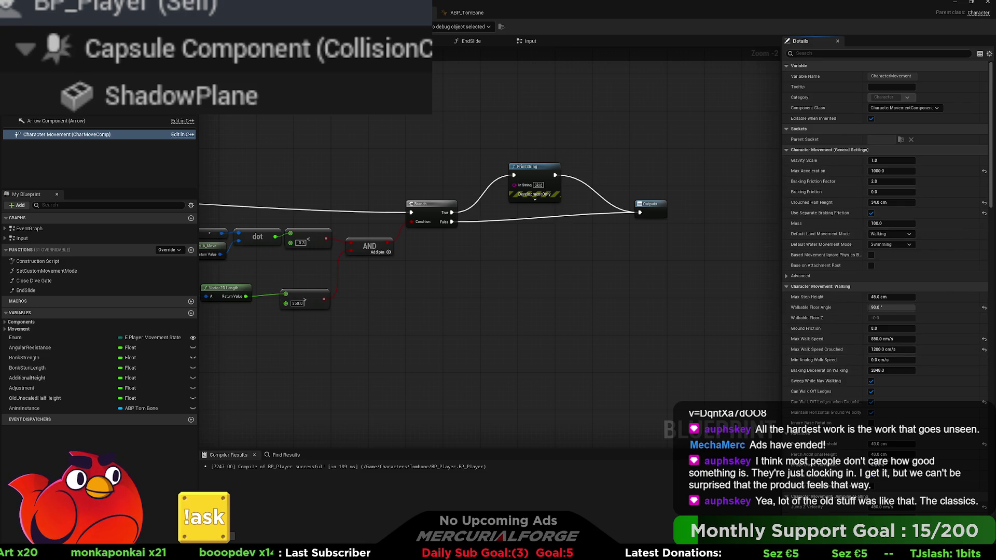
key("F7")
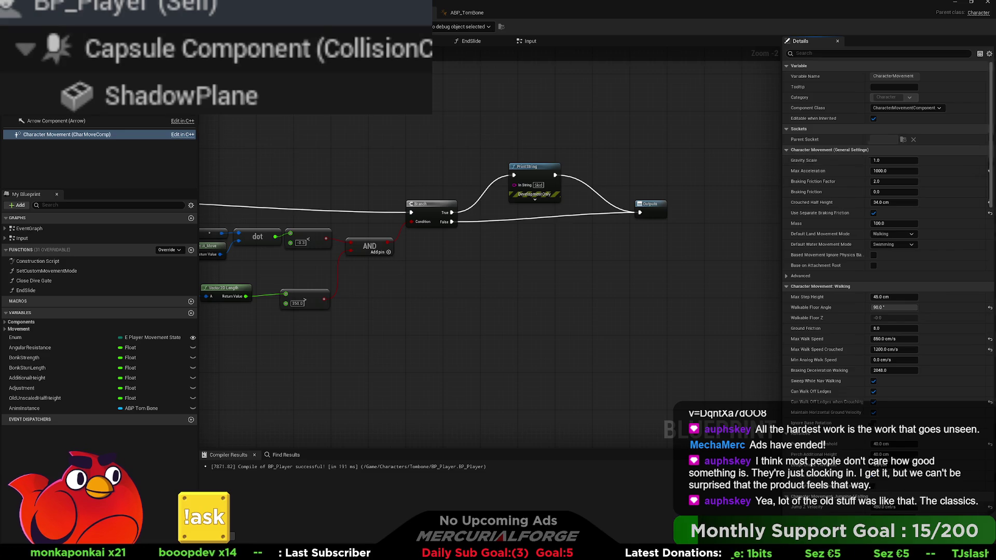
key("ctrl+Tab")
Step: Playtest repeated WASD runs and reversals to check skids with the new friction, then return to the blueprint editor
key("alt+p")
key("w")
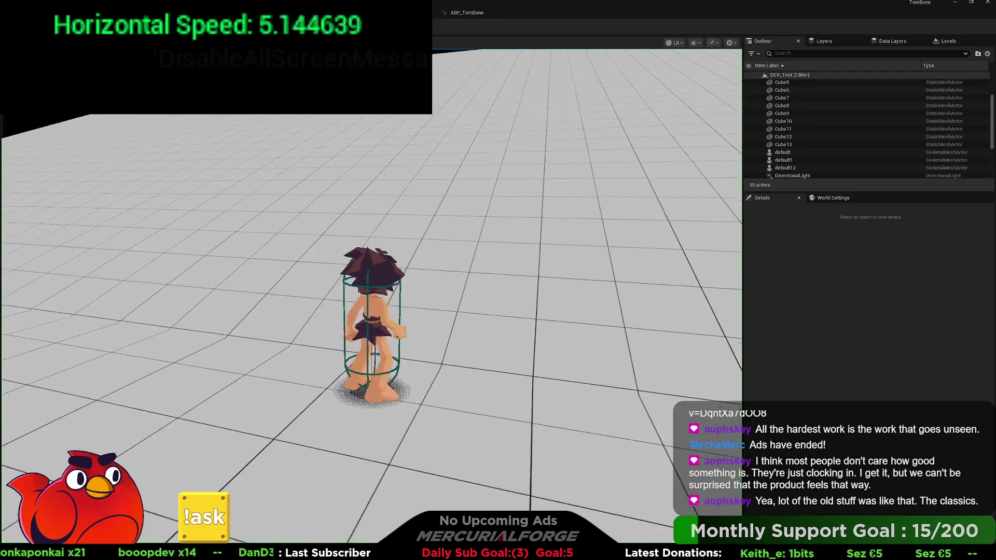
key("a")
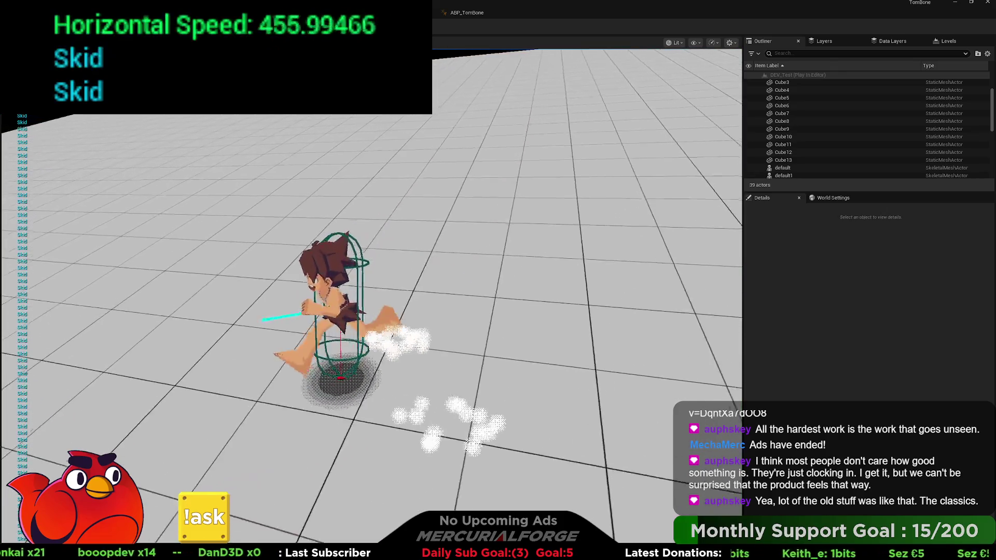
key("d")
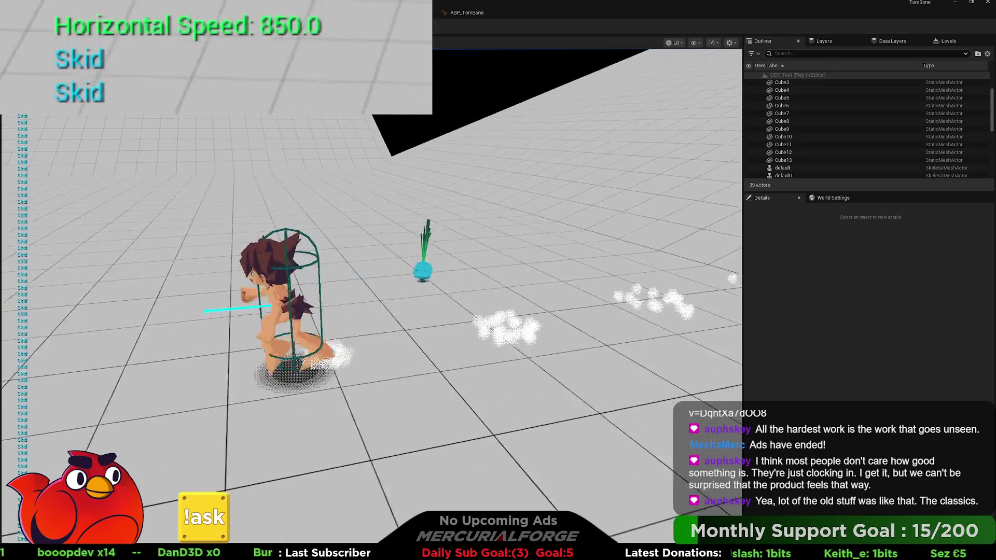
key("w")
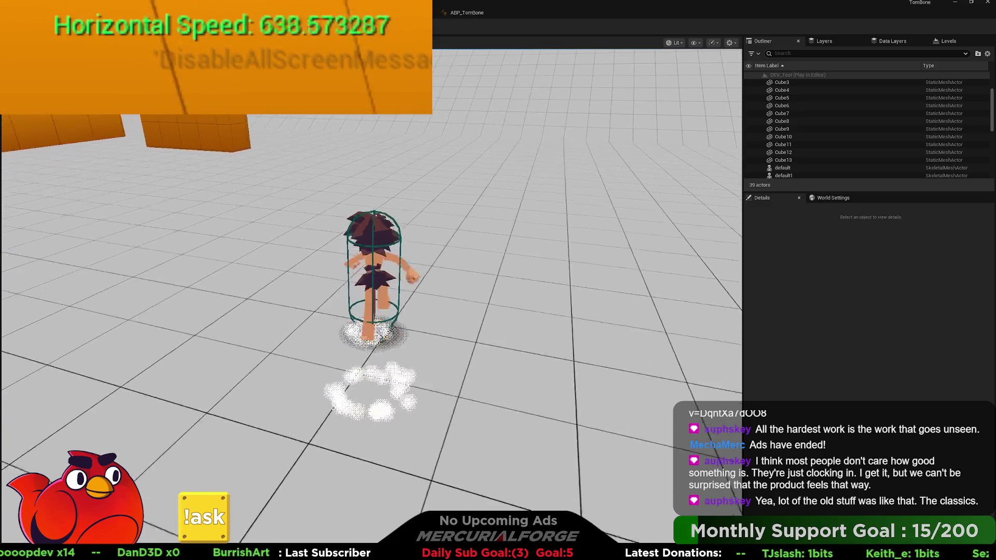
key("s")
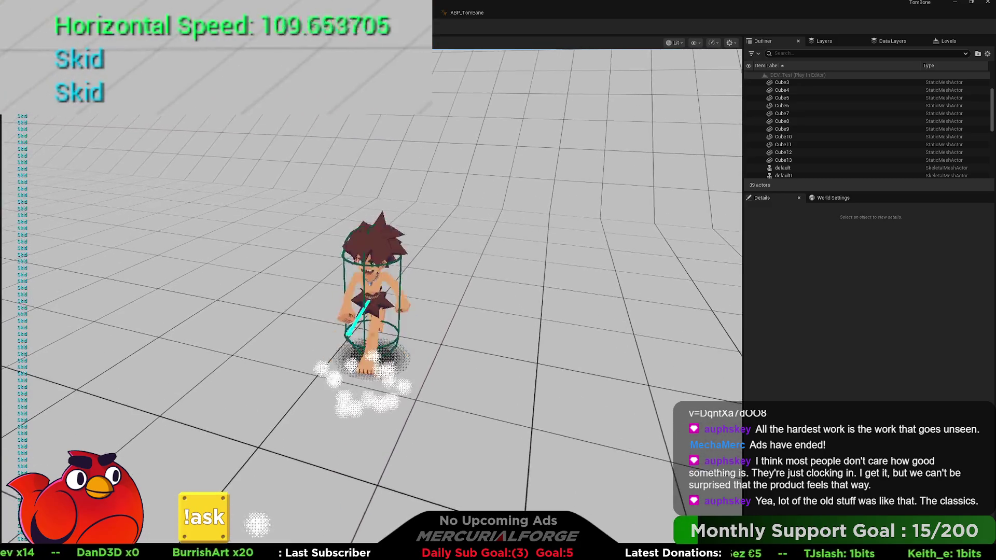
key("w")
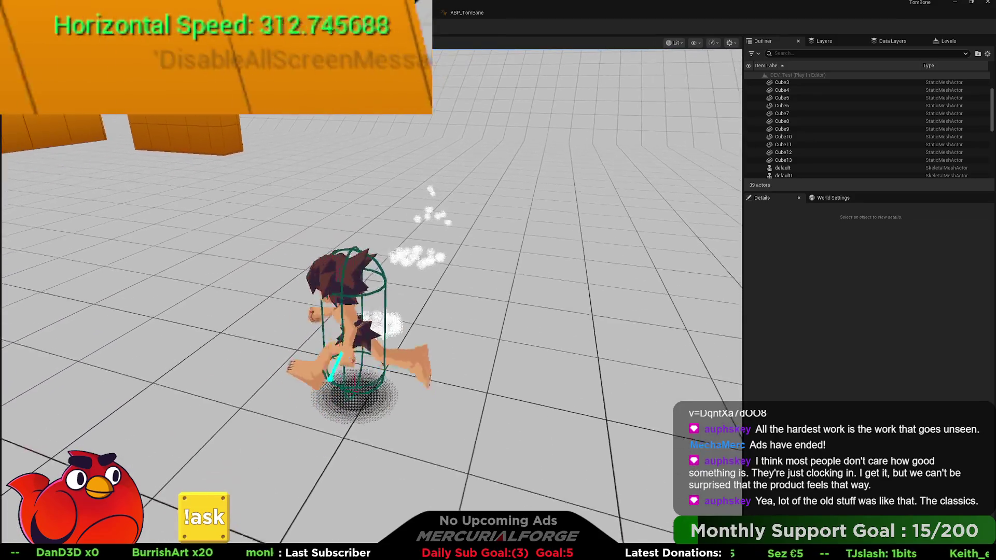
key("s")
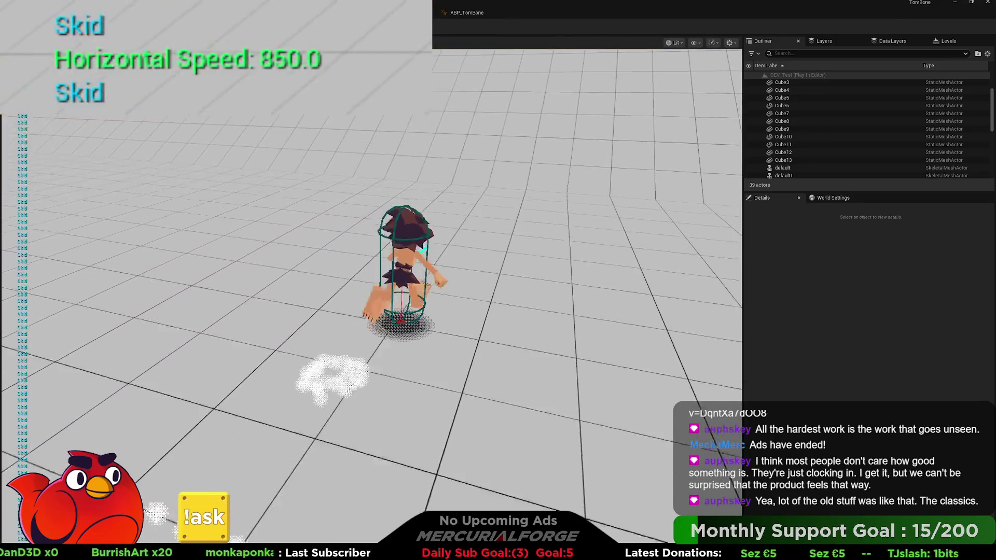
key("a")
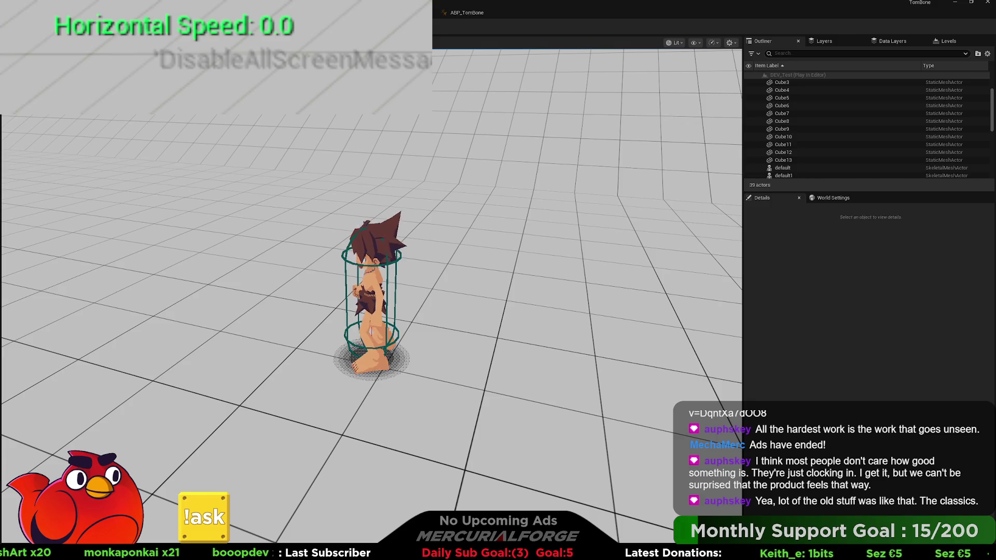
key("w")
key("s")
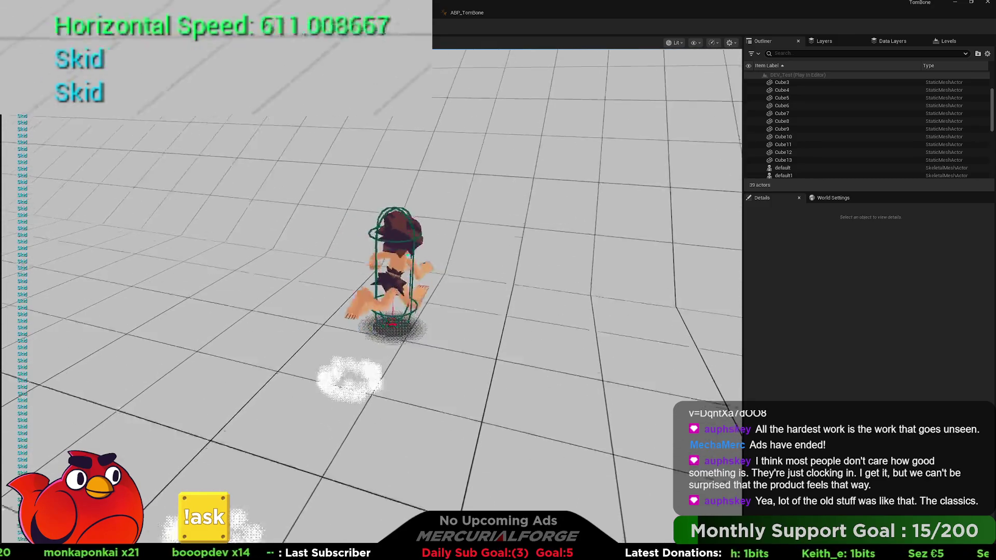
key("w")
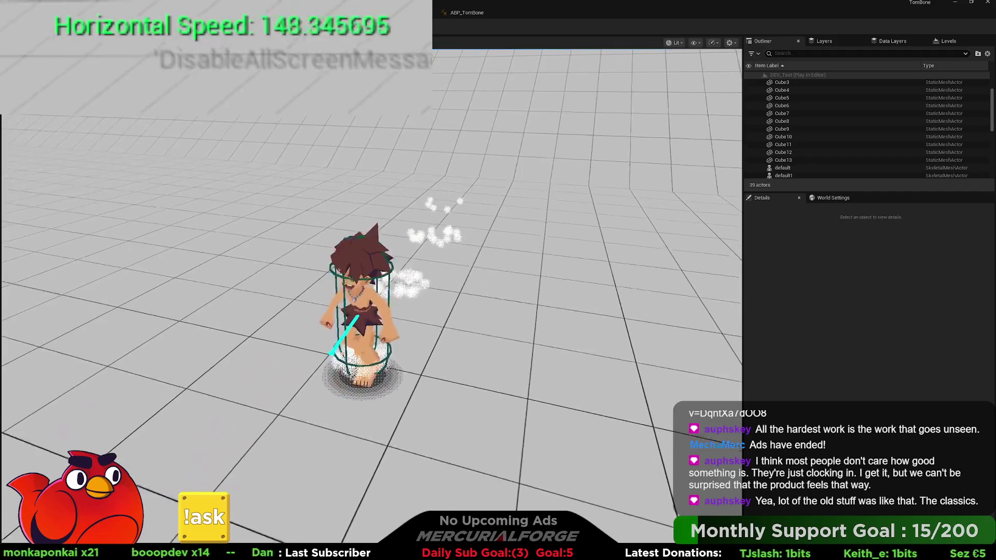
key("Escape")
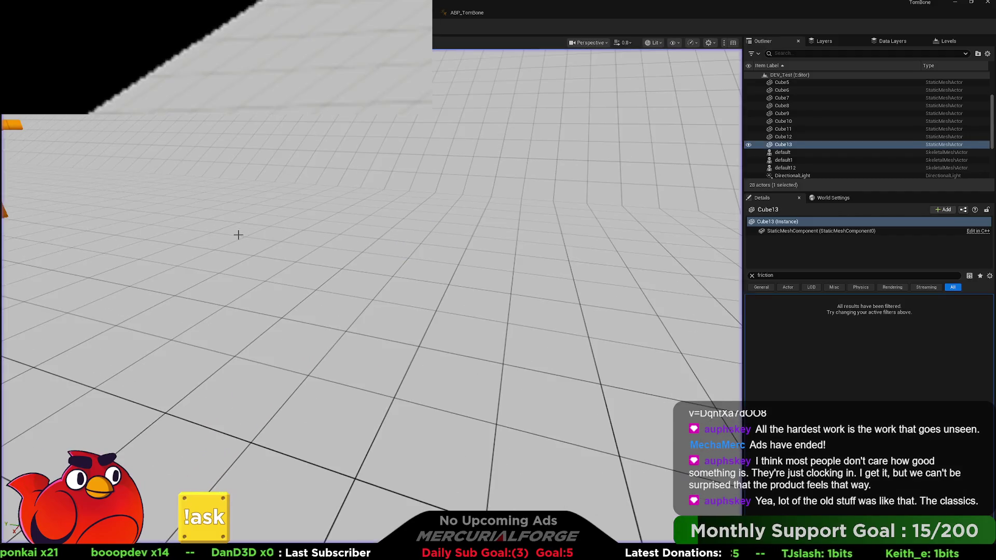
left_click(468, 15)
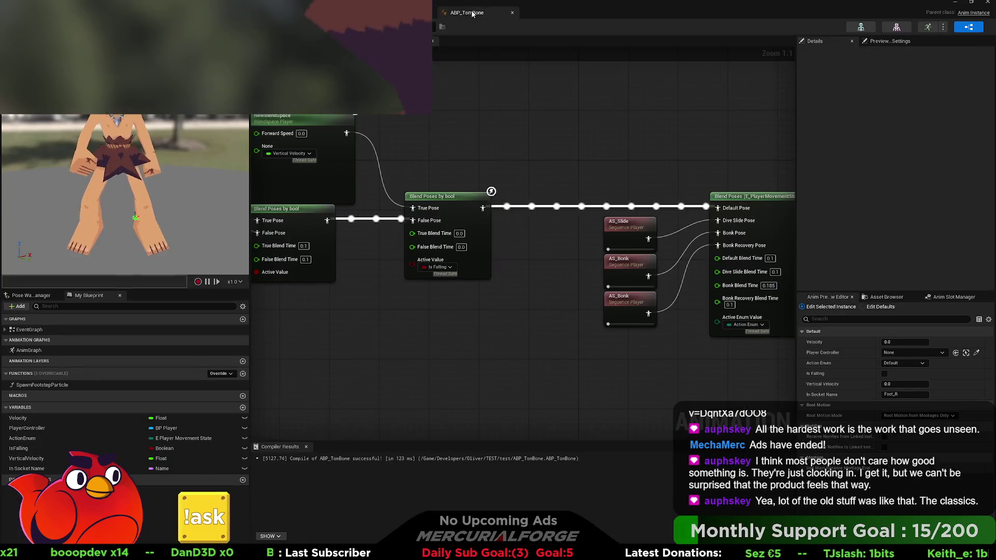
Step: Feed the dot-product result into the Print node's message input
left_click_drag(366, 159, 586, 150)
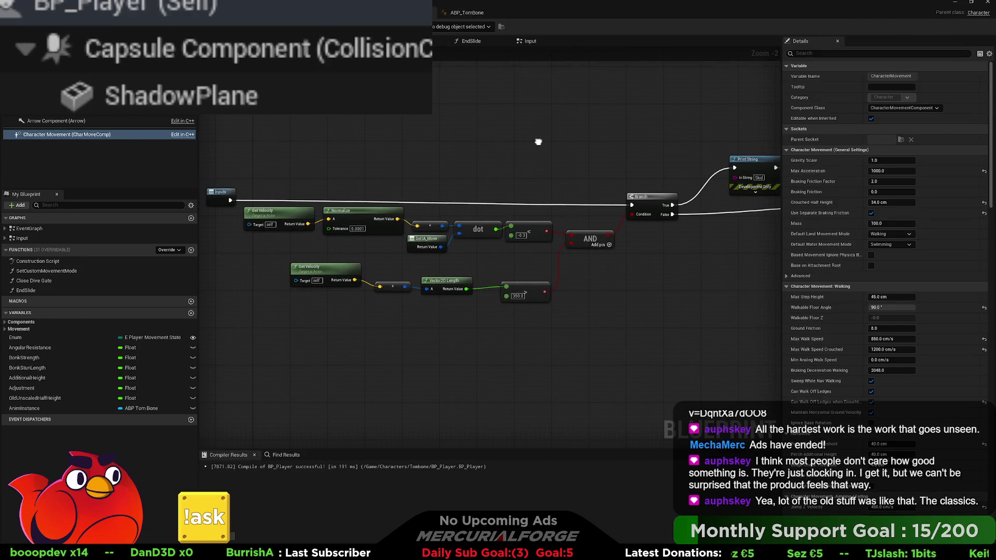
scroll(256, 208, "up", 2)
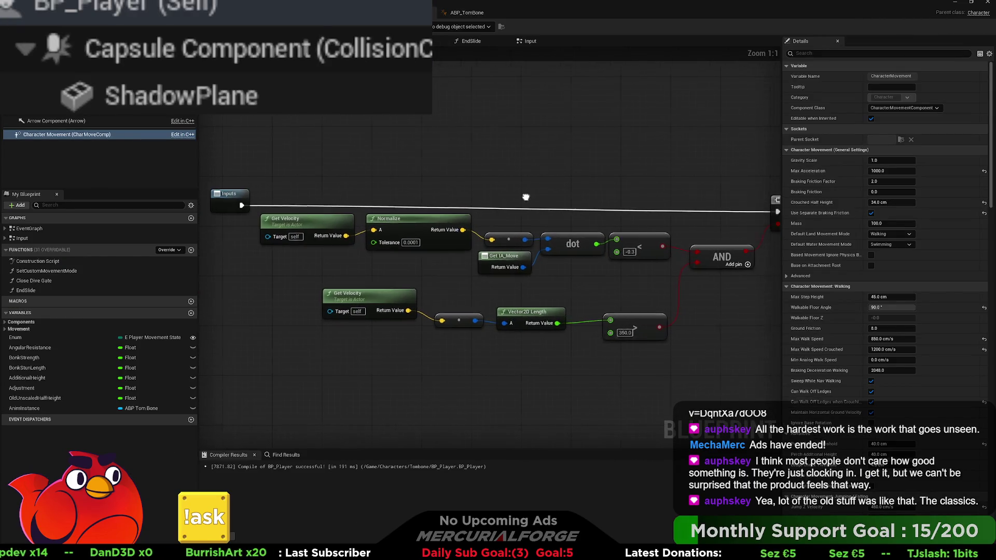
mouse_move(256, 208)
left_mouse_down()
mouse_move(219, 209)
mouse_move(609, 159)
left_mouse_up()
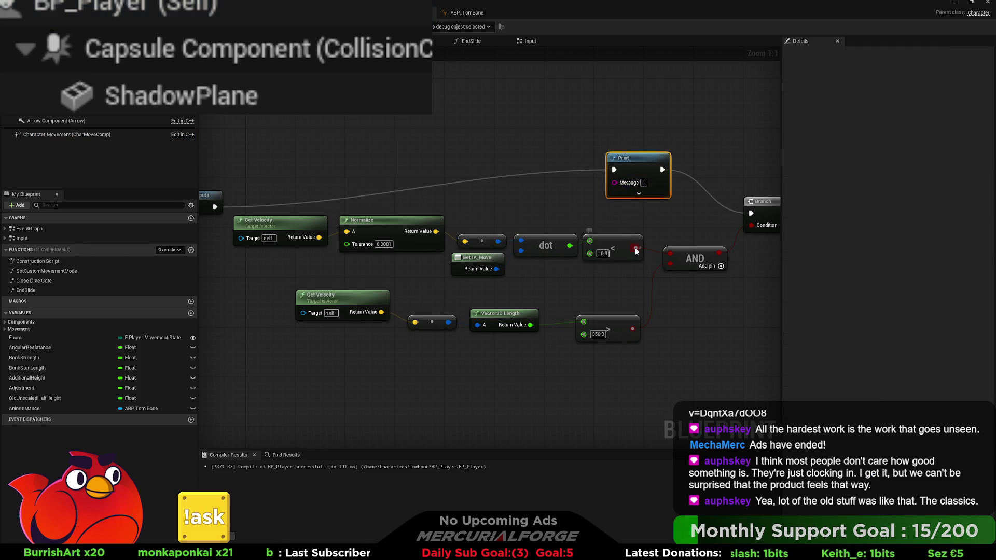
left_click_drag(569, 246, 614, 182)
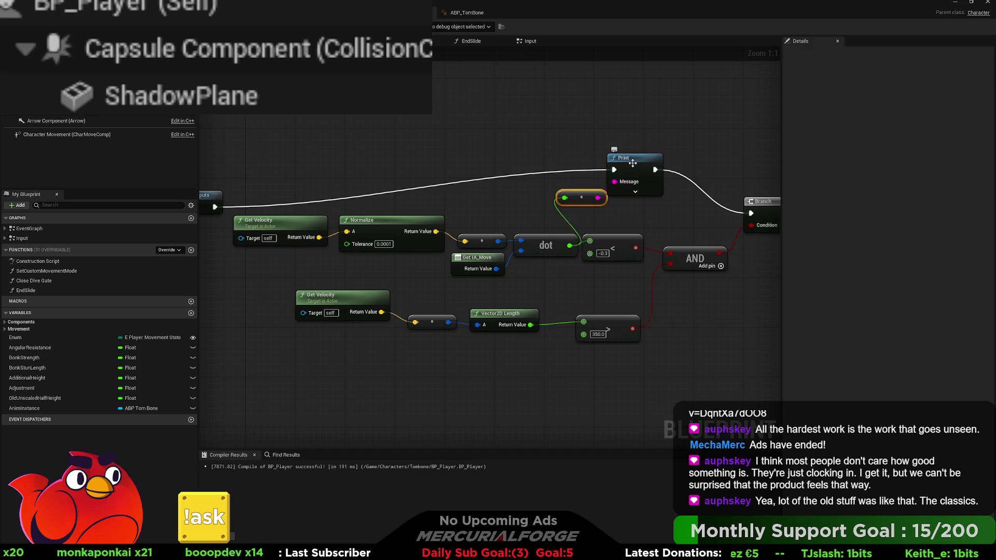
mouse_move(633, 162)
left_mouse_down()
mouse_move(610, 163)
mouse_move(659, 164)
mouse_move(392, 165)
left_mouse_up()
Step: Replace the Print node with a pasted Print String wired into the Branch, then start a playtest
left_click(664, 154)
left_click(399, 163)
key("Delete")
key("ctrl+v")
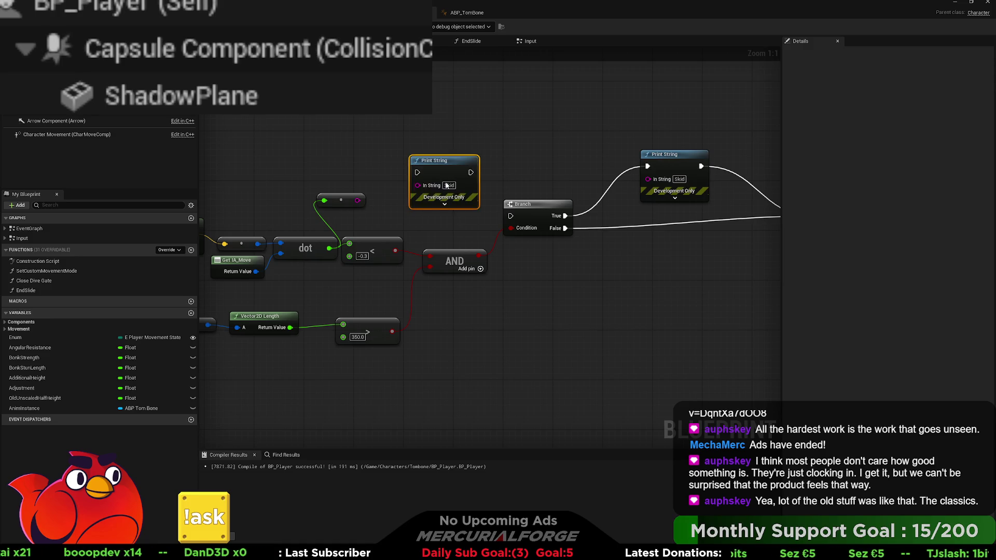
mouse_move(470, 172)
left_mouse_down()
mouse_move(529, 214)
mouse_move(614, 176)
mouse_move(778, 179)
left_mouse_up()
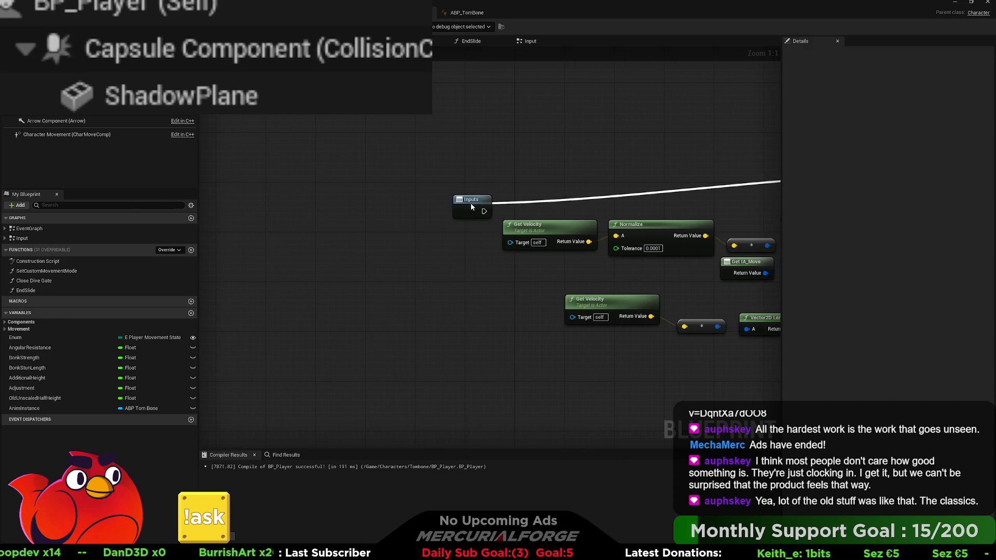
mouse_move(470, 202)
left_mouse_down()
mouse_move(637, 195)
mouse_move(681, 175)
left_mouse_up()
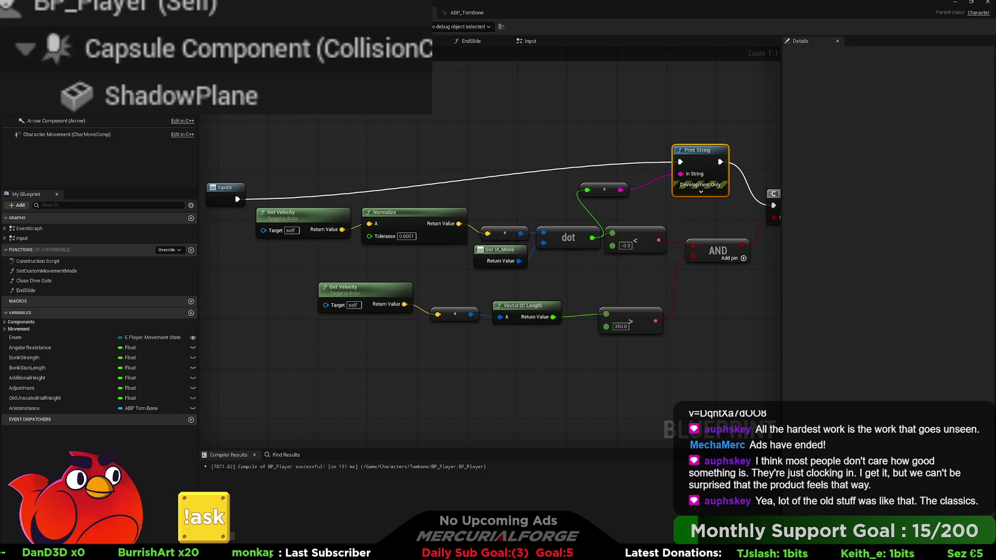
key("alt+p")
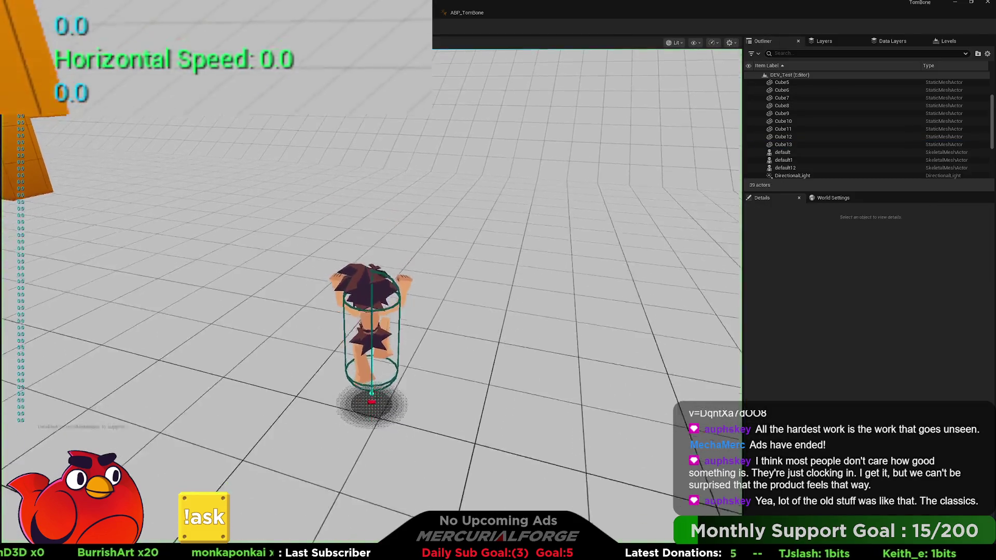
Step: Run forward and turn sharply left while reading the printed dot values, then end the session
key("w")
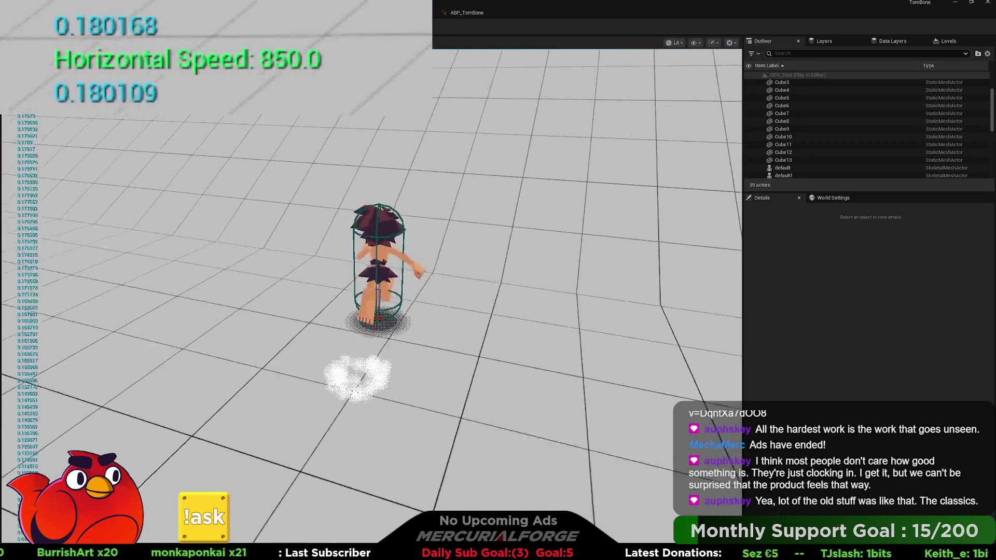
key("a")
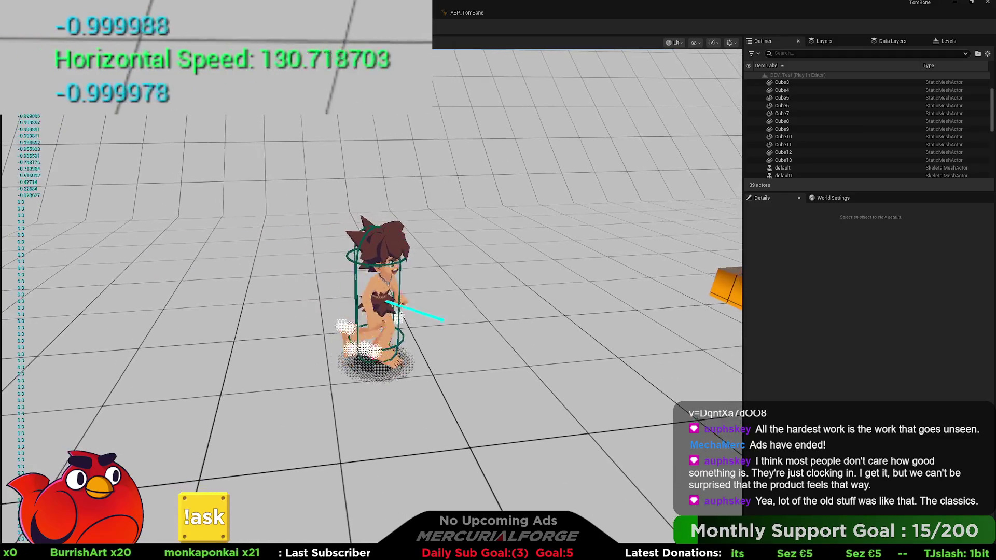
key("Escape")
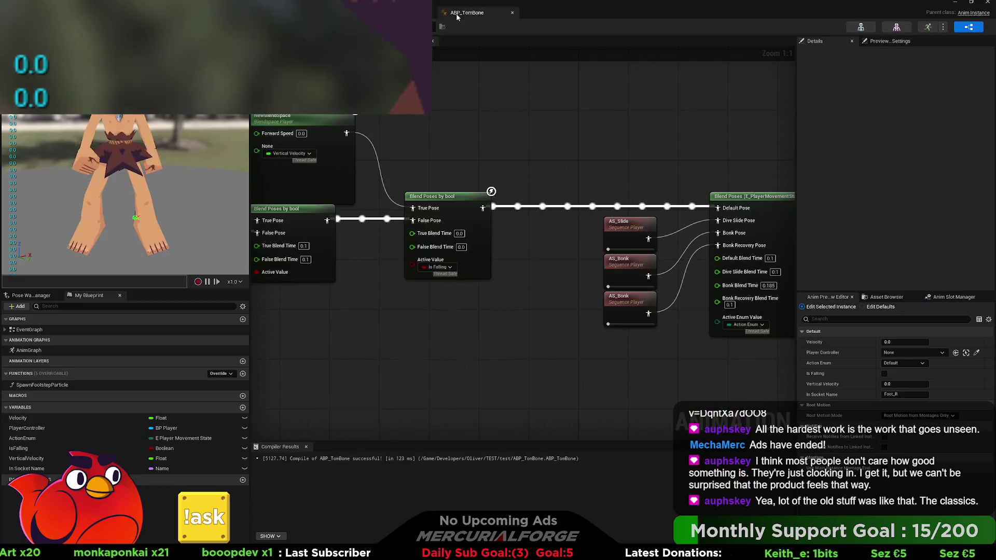
Step: Insert a Normalize 2D after Get IA_Move, feed it into the dot's lower input, and start a playtest
left_click(409, 12)
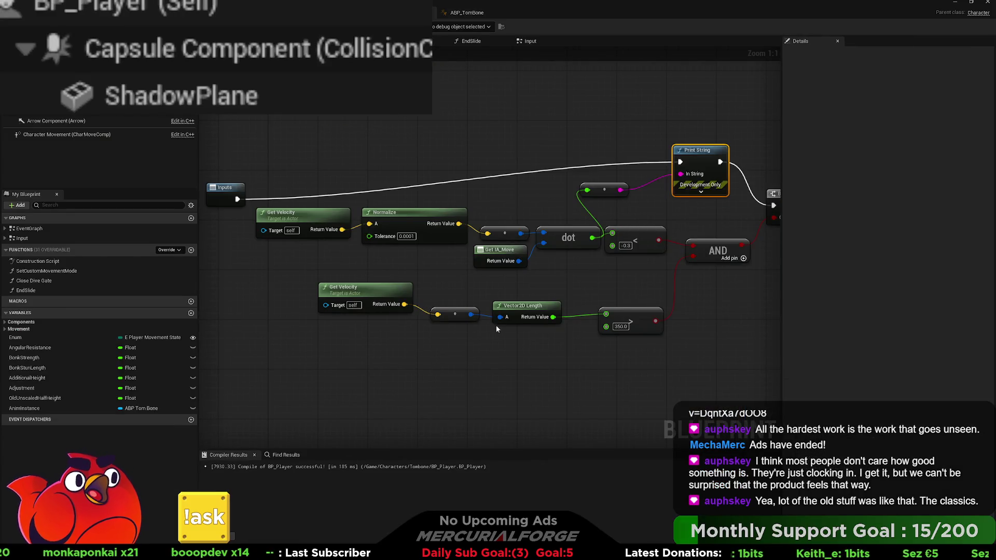
left_click_drag(394, 288, 387, 300)
mouse_move(492, 252)
left_mouse_down()
mouse_move(386, 258)
mouse_move(489, 267)
left_mouse_up()
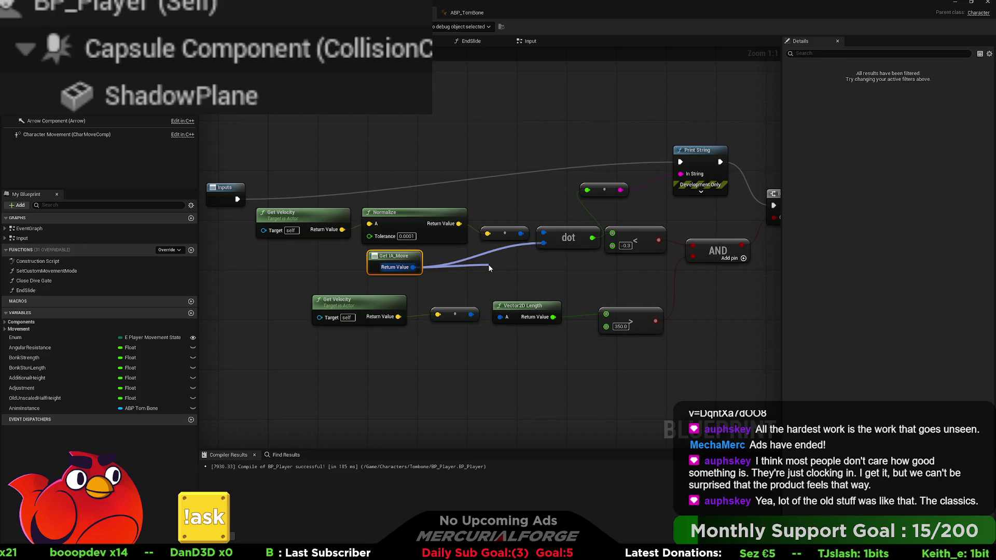
key("Return")
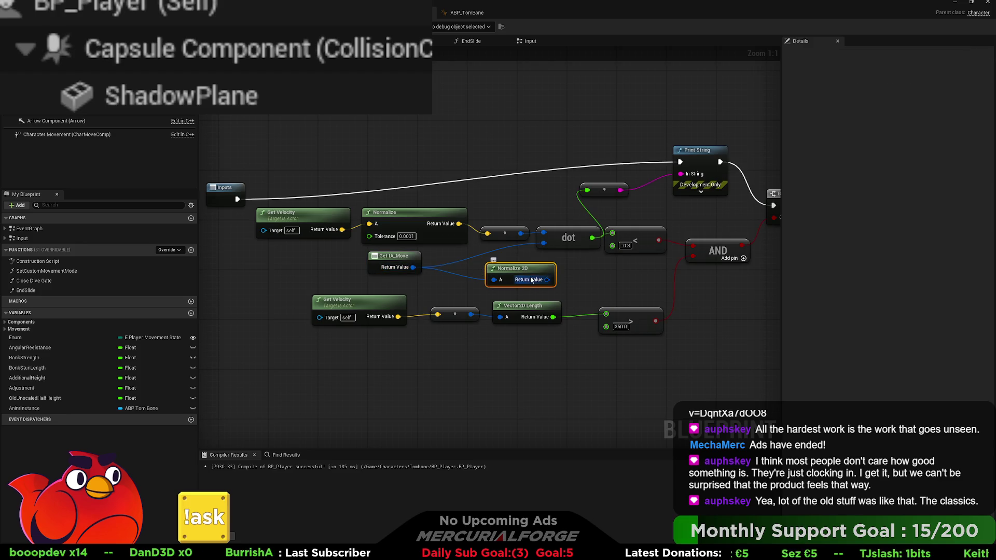
mouse_move(502, 268)
left_mouse_down()
mouse_move(477, 262)
mouse_move(544, 243)
left_mouse_up()
left_click(577, 266)
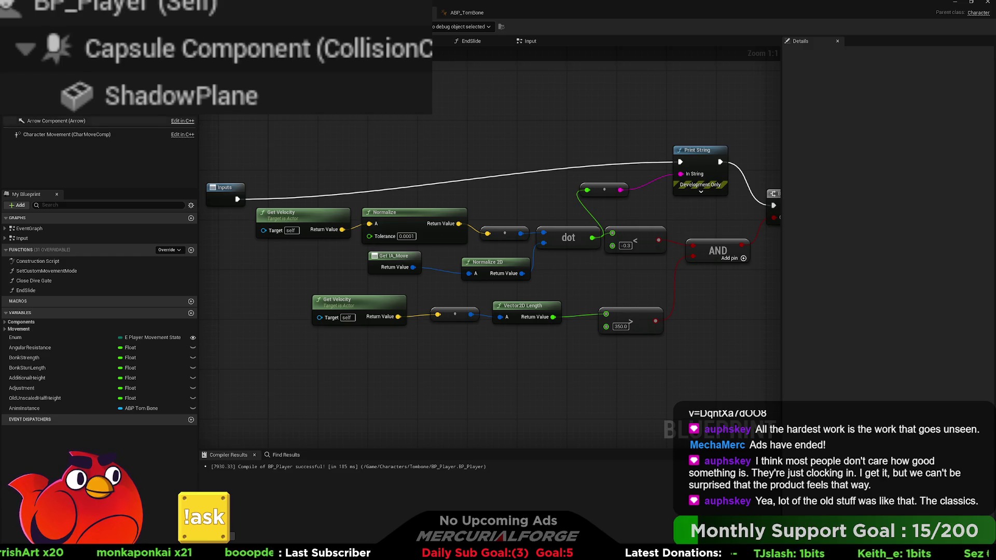
key("alt+p")
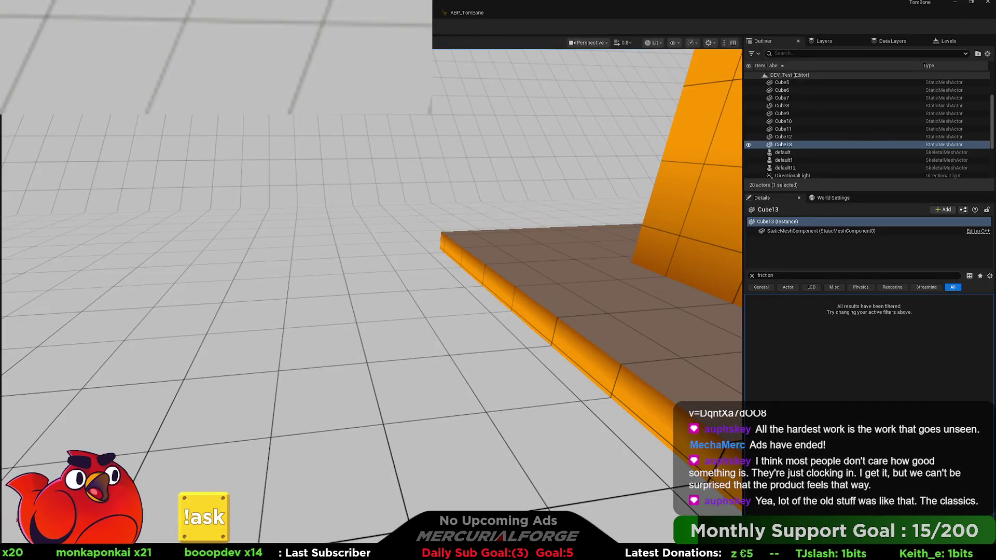
Step: Run left and right with repeated reversals, watching dot values about -0.05 to 0.53, then return to BP_Player
key("w")
key("a")
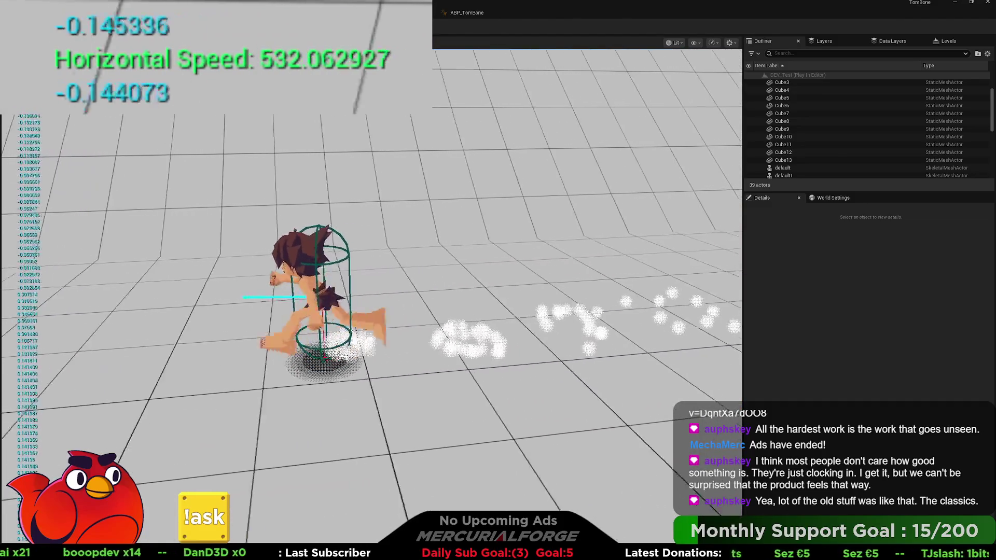
key("d")
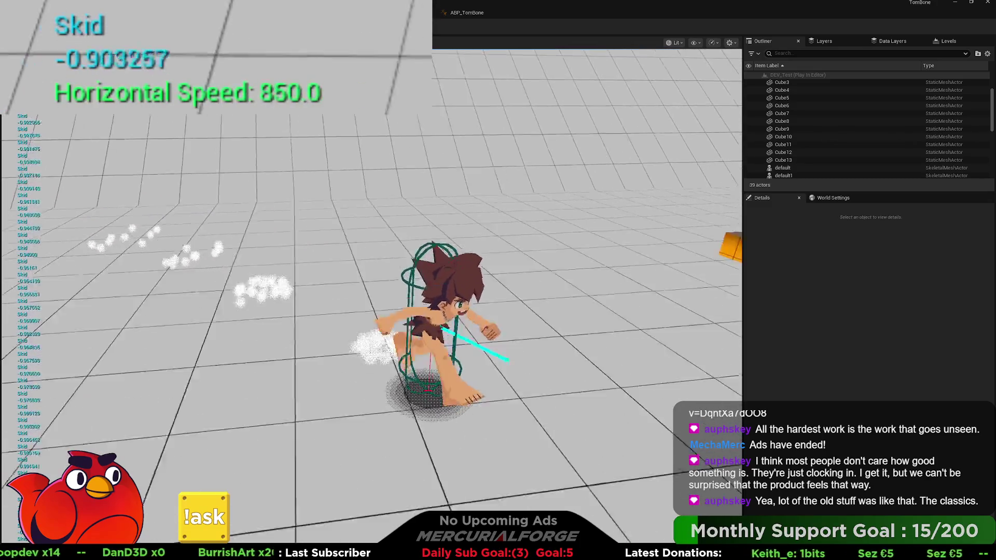
key("a")
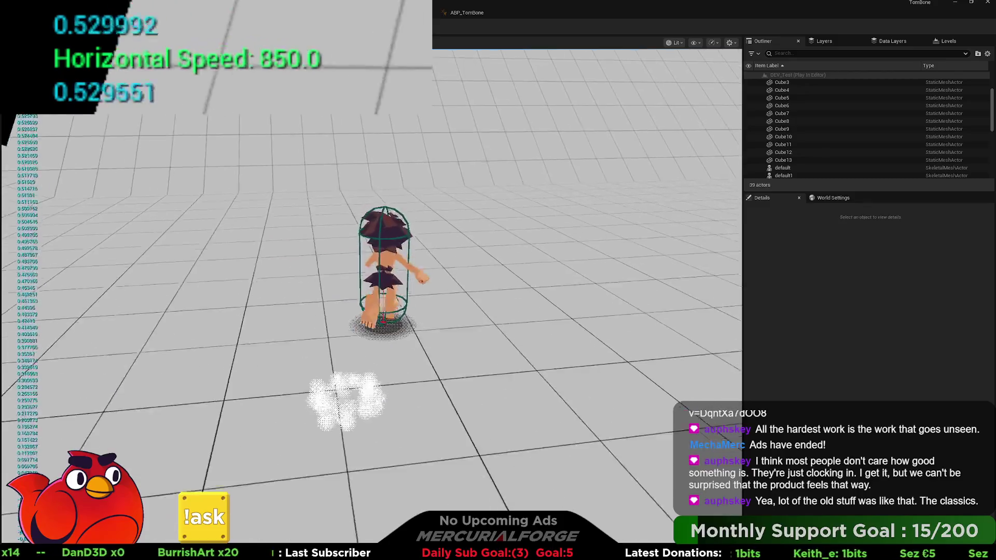
key("s")
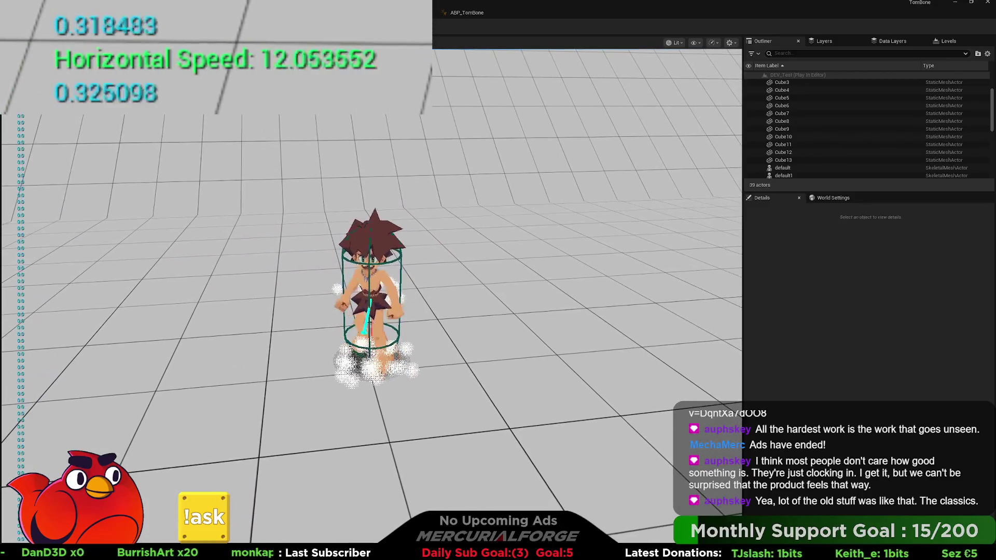
key("d")
key("a")
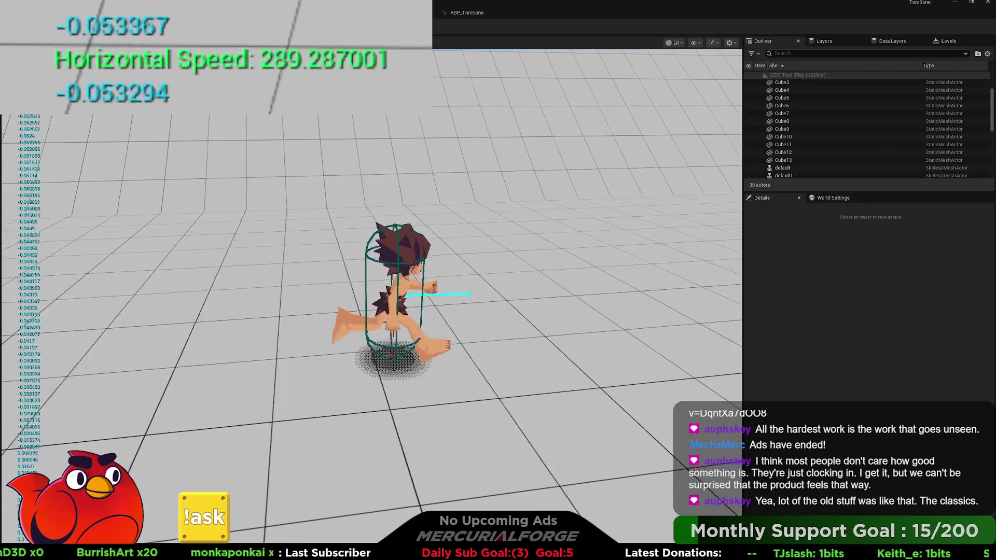
key("d")
key("d")
key("a")
key("d")
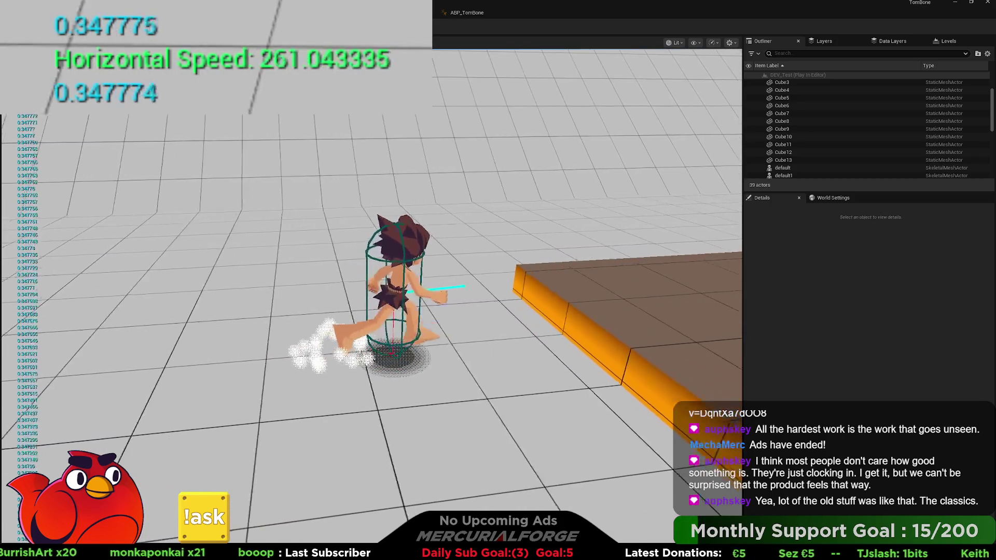
key("d")
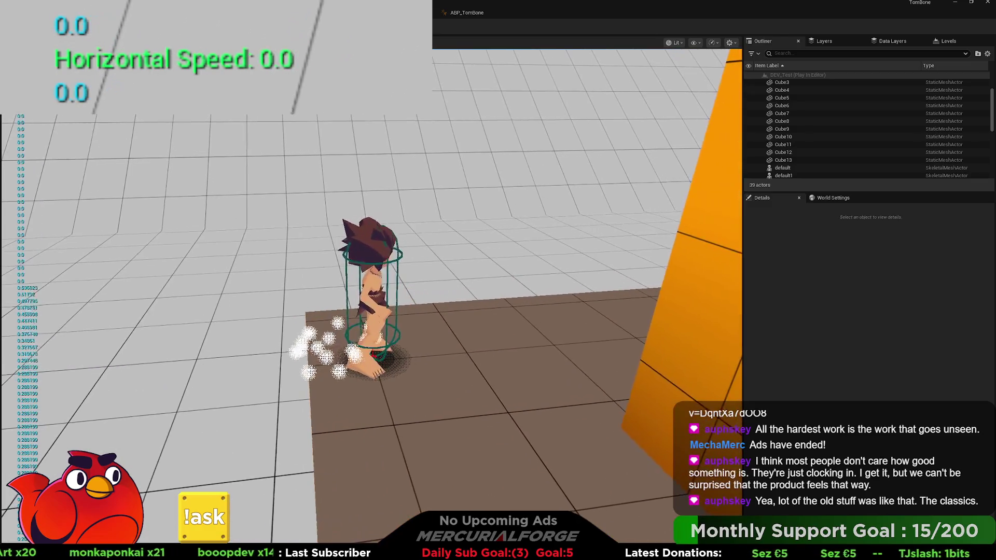
key("Escape")
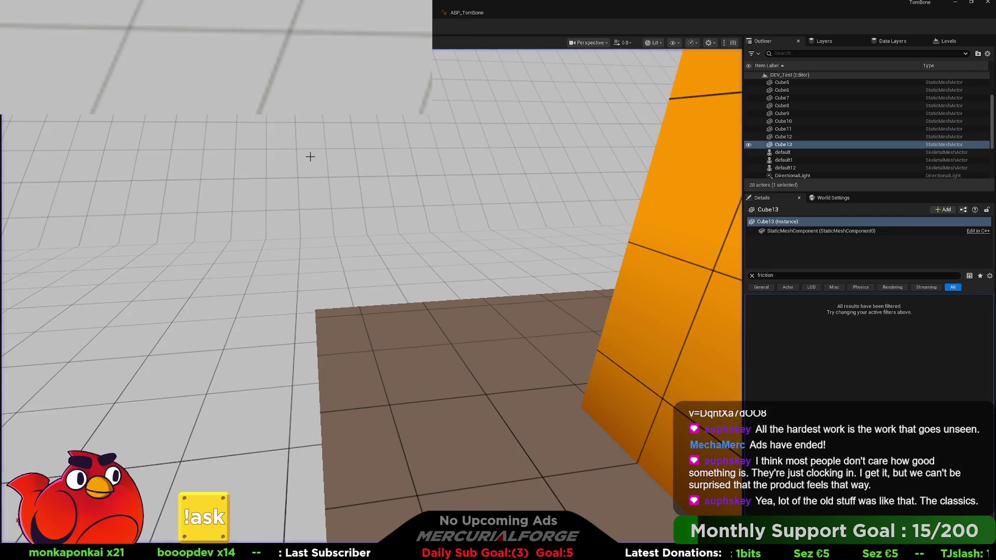
key("alt+Tab")
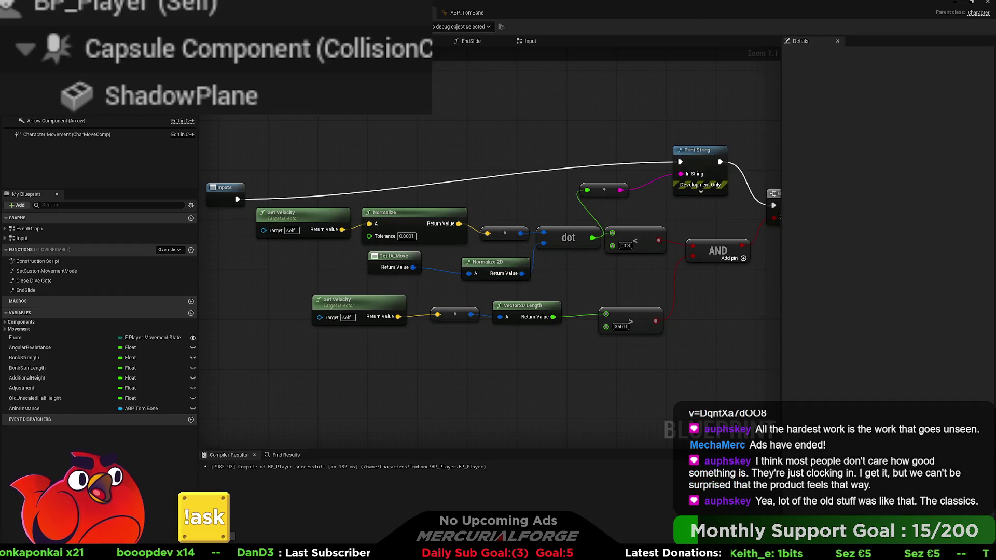
Step: Move the Inputs node up and shift Get IA_Move and Normalize 2D left into tidier rows
left_click_drag(226, 182, 237, 146)
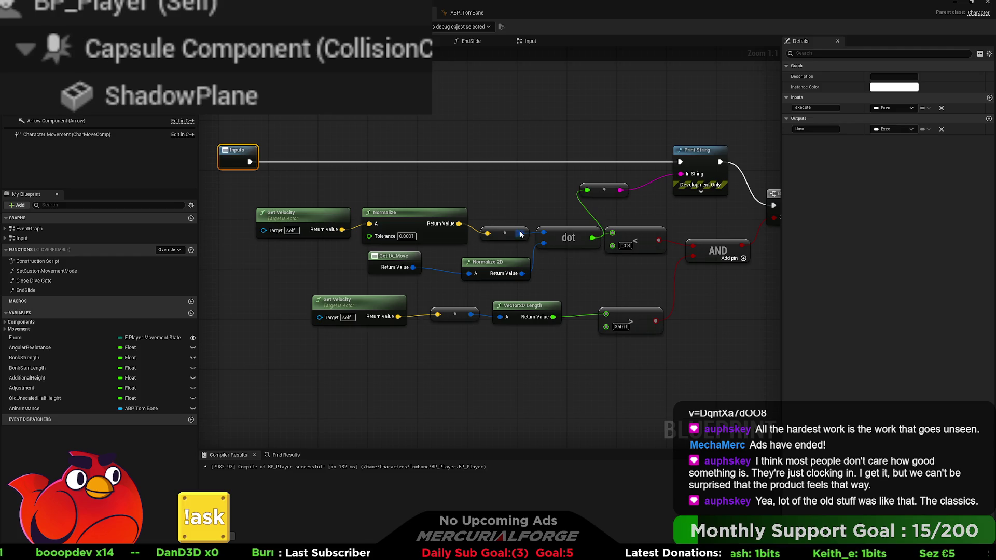
mouse_move(640, 341)
left_mouse_down()
mouse_move(373, 313)
mouse_move(373, 344)
left_mouse_up()
left_click(411, 263)
left_click_drag(465, 287, 376, 256)
left_click_drag(488, 268, 389, 269)
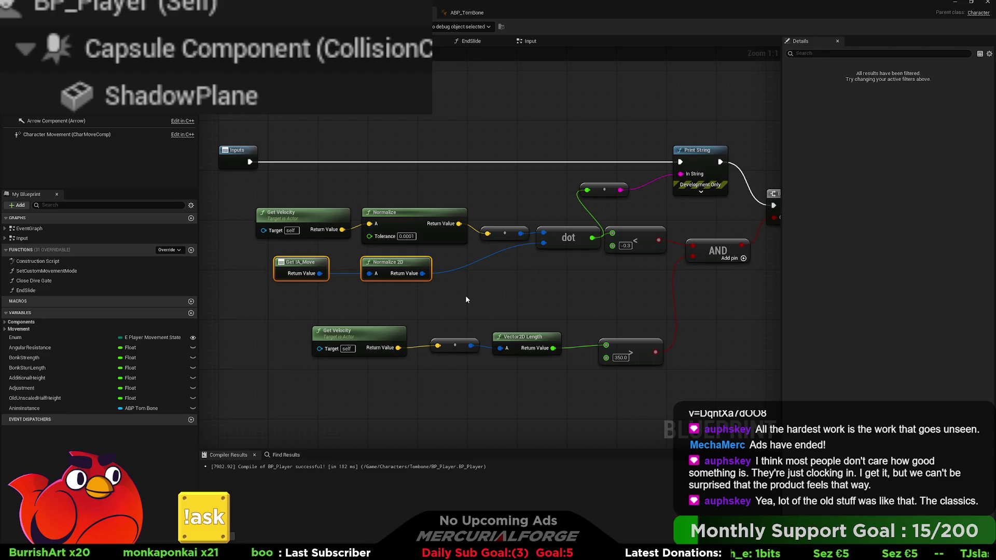
left_click(453, 259)
Step: Add then delete a Character Movement getter, and switch to the ABP_TomBone anim graph
mouse_move(74, 136)
left_mouse_down()
mouse_move(329, 277)
mouse_move(479, 298)
left_mouse_up()
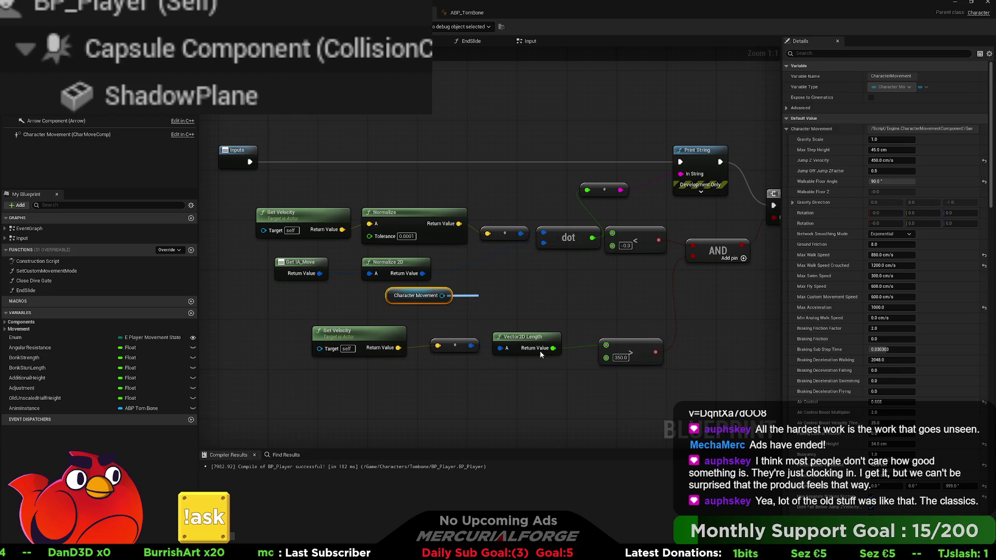
left_click(515, 277)
left_click(419, 297)
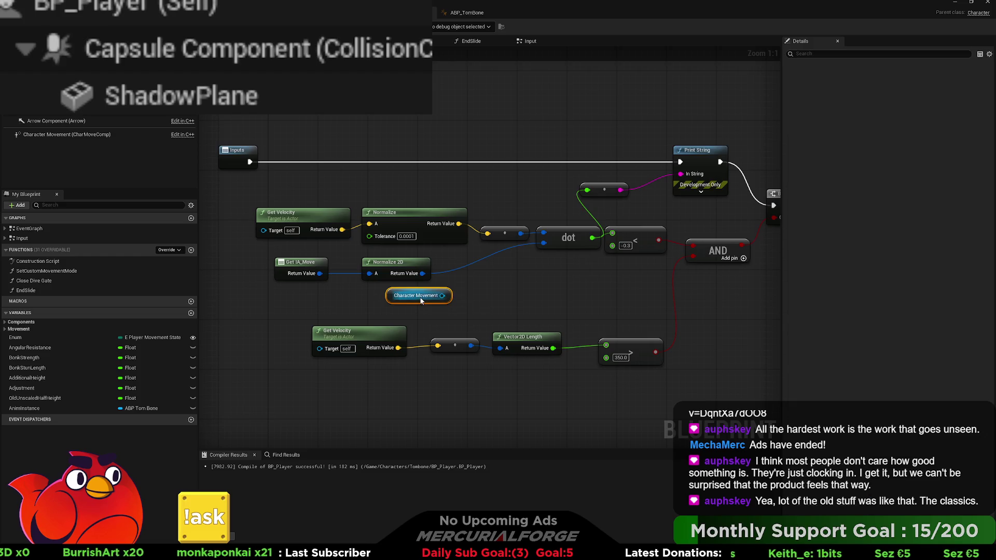
key("Delete")
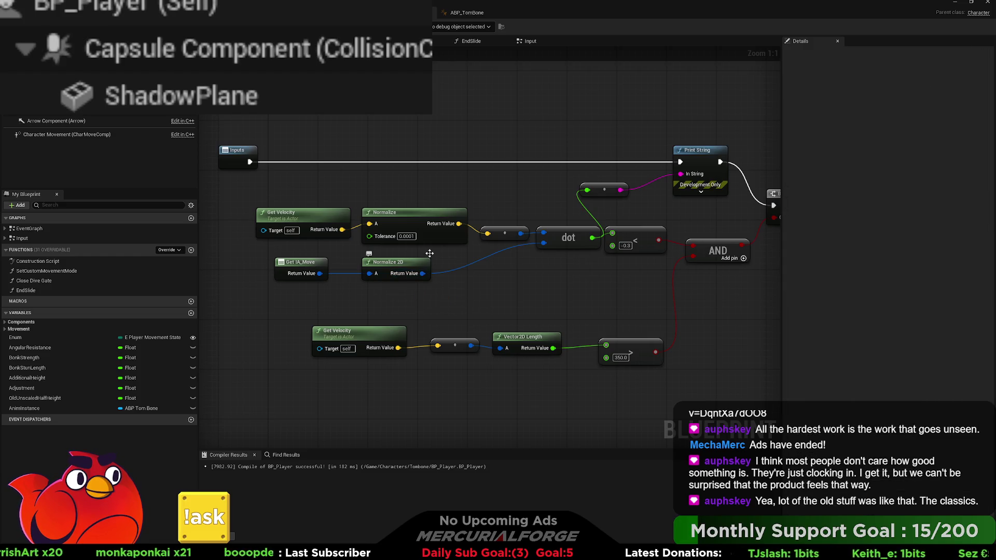
left_click(449, 17)
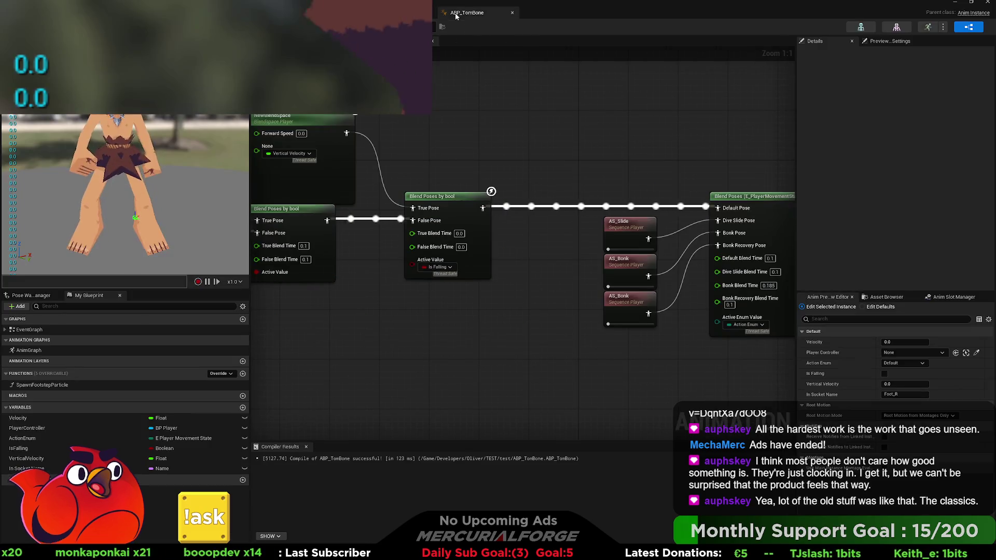
Step: Pan across the ABP_TomBone AnimGraph, then return to BP_Player's Branch and Skid Print String nodes
mouse_move(572, 189)
left_mouse_down()
mouse_move(165, 190)
mouse_move(696, 179)
mouse_move(400, 181)
left_mouse_up()
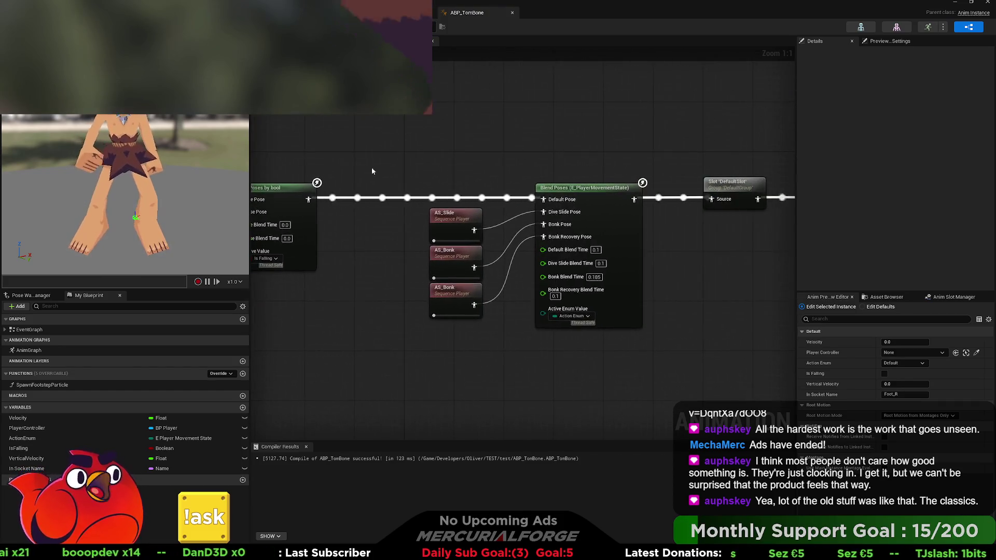
left_click(374, 13)
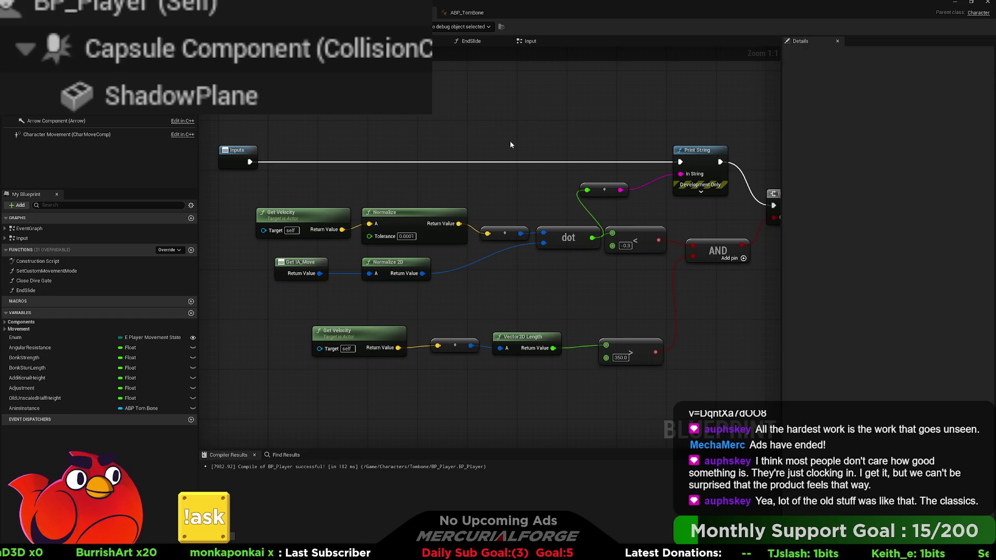
left_click_drag(511, 145, 232, 150)
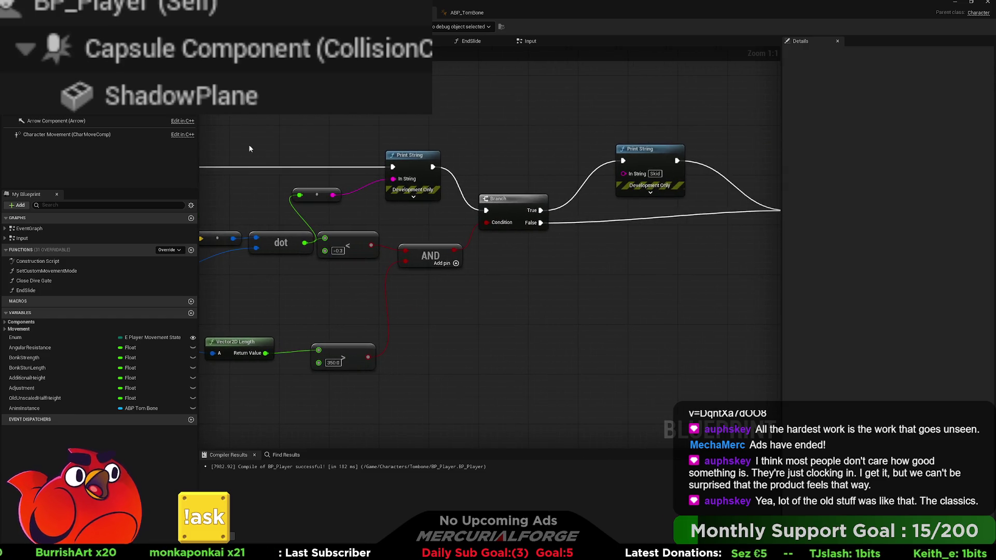
Step: Bring the Get Velocity and Inputs nodes into view and paste in a Get Control Rotation node
mouse_move(479, 150)
left_mouse_down()
mouse_move(348, 145)
mouse_move(496, 146)
left_mouse_up()
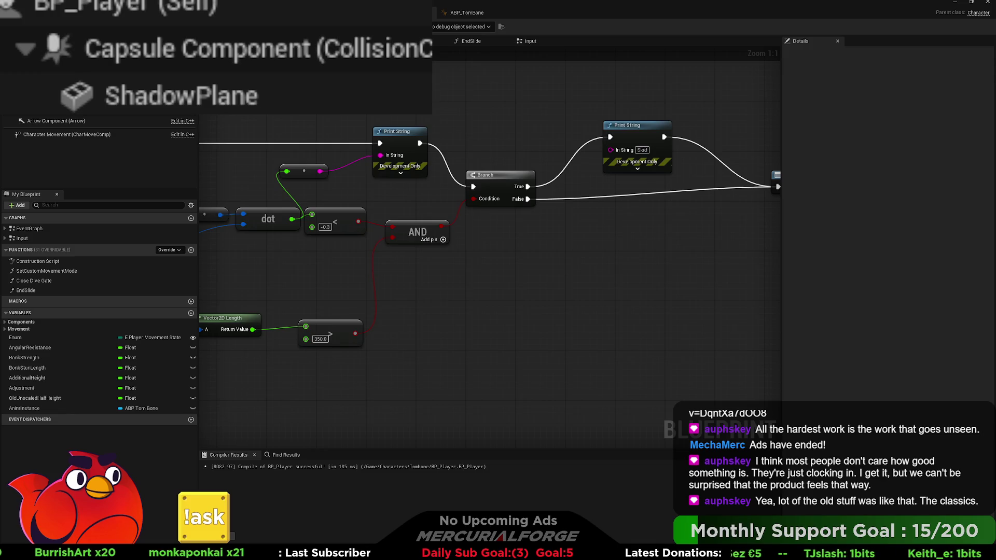
mouse_move(362, 289)
left_mouse_down()
mouse_move(549, 278)
mouse_move(584, 262)
left_mouse_up()
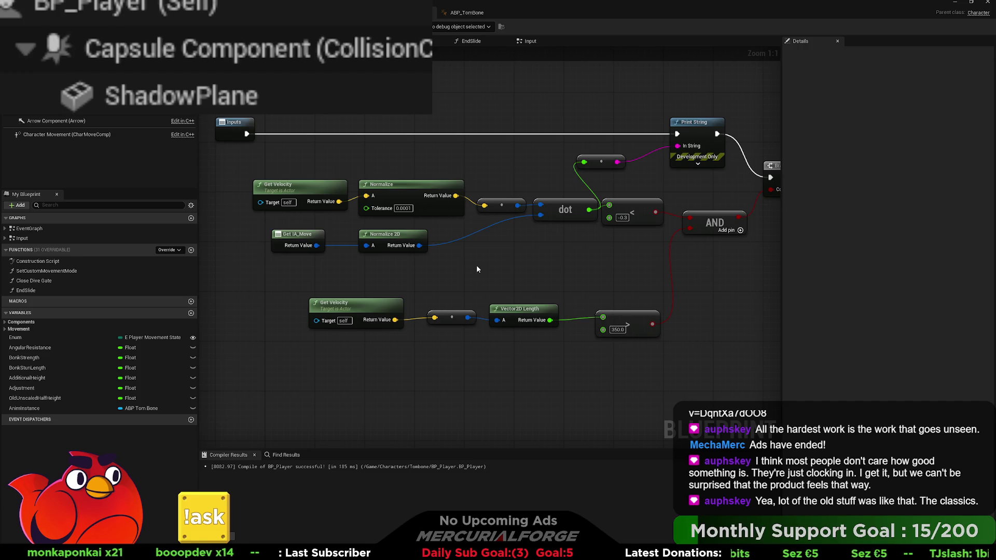
key("ctrl+v")
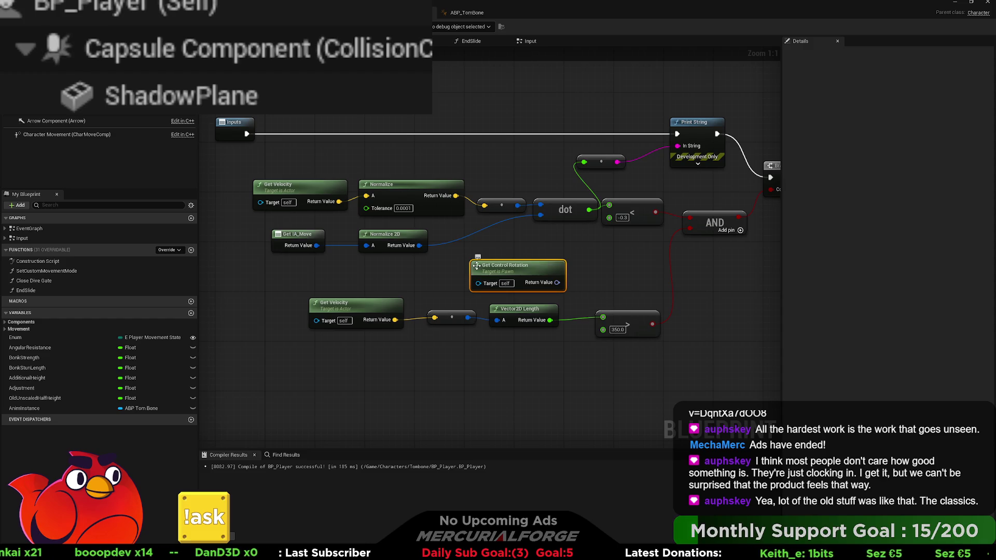
Step: Place Get Control Rotation above the speed-check row, shifting that row down and left
left_click_drag(539, 271, 366, 273)
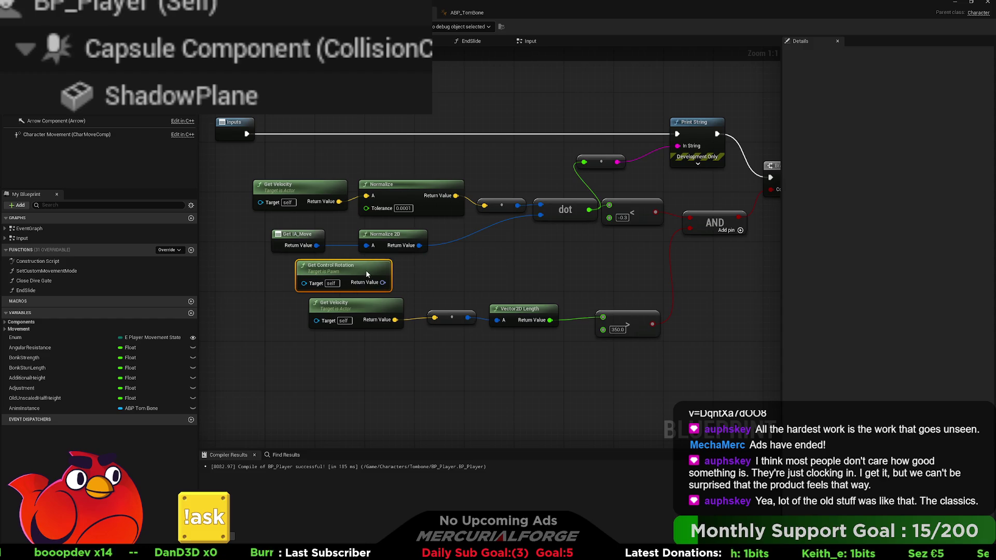
left_click_drag(303, 340, 664, 309)
left_click_drag(353, 303, 327, 334)
left_click_drag(379, 314, 409, 321)
mouse_move(416, 286)
left_mouse_down()
mouse_move(381, 309)
mouse_move(387, 319)
left_mouse_up()
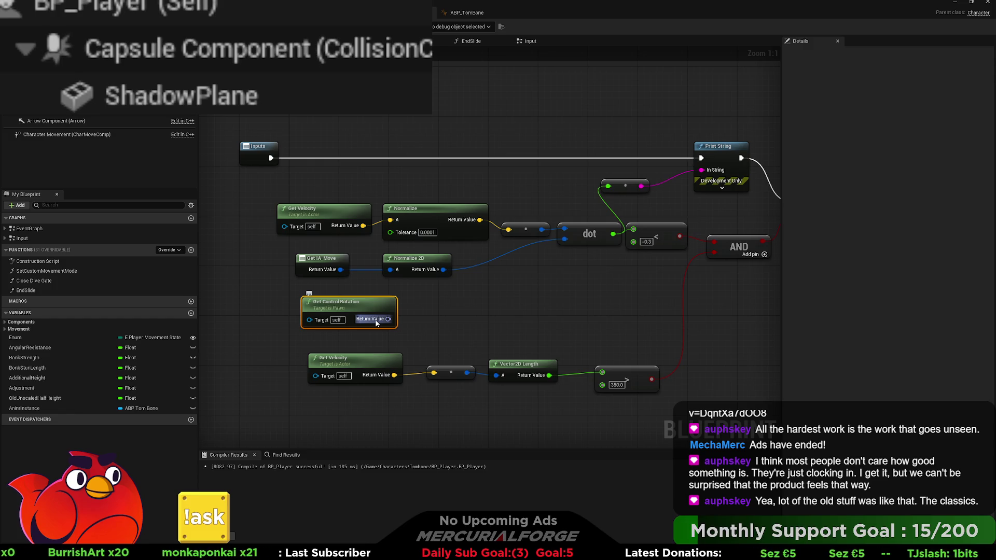
left_click_drag(377, 318, 353, 312)
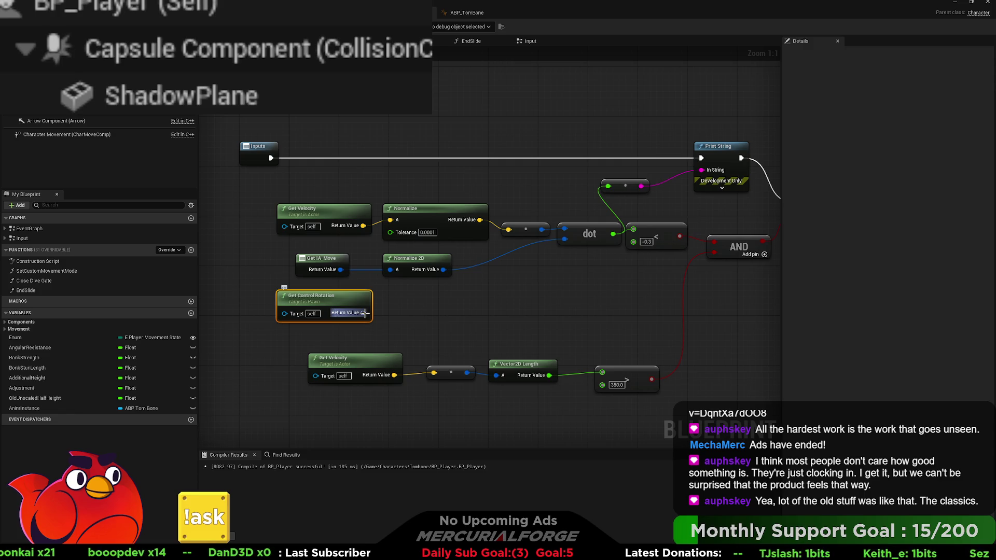
Step: Split Get Control Rotation's Return Value and wire its Pitch into a new Make Rotator
mouse_move(364, 313)
left_mouse_down()
mouse_move(385, 315)
mouse_move(366, 312)
left_mouse_up()
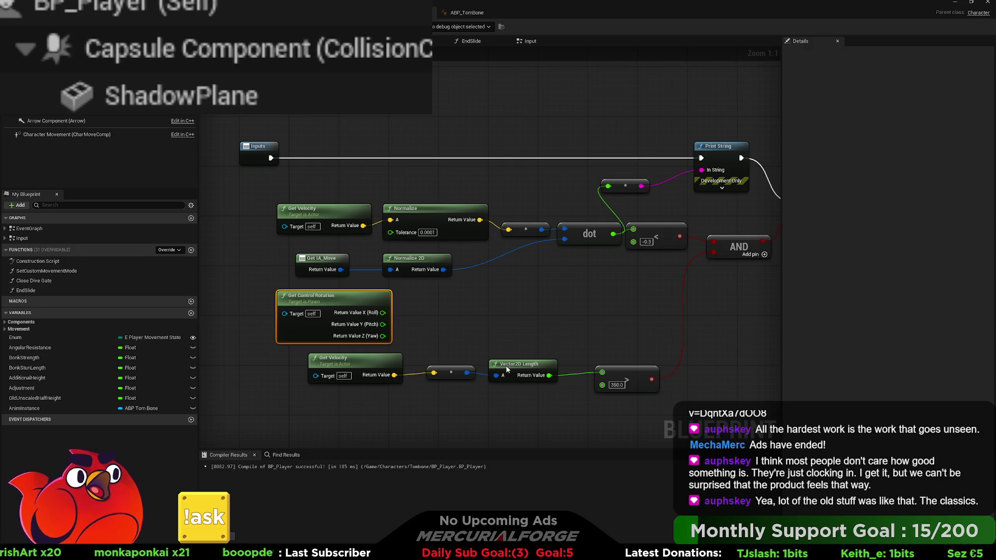
key("ctrl+z")
left_click_drag(437, 335, 339, 298)
left_click(291, 329, "ctrl")
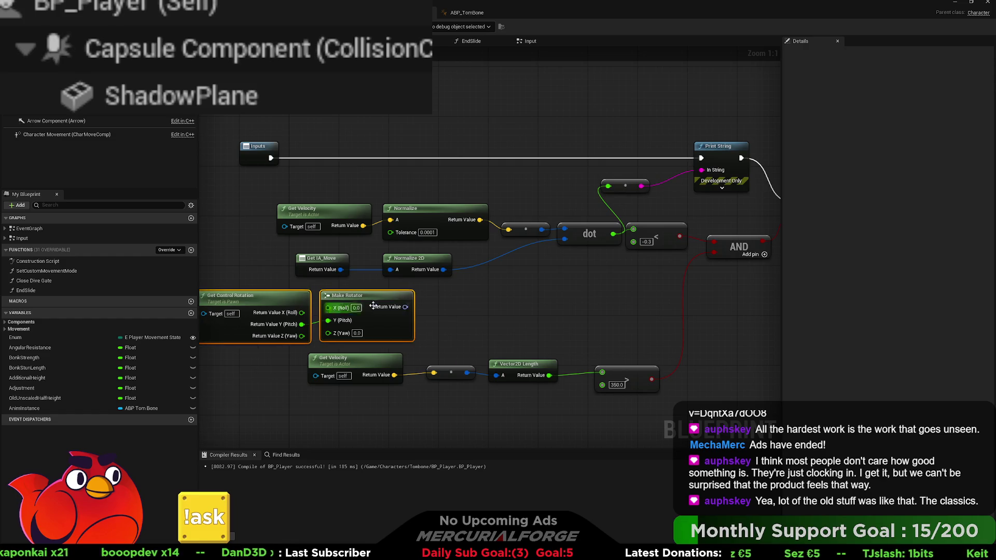
Step: Add Get Forward Vector and Get Right Vector nodes fed by the Make Rotator's Return Value
left_click_drag(405, 306, 457, 305)
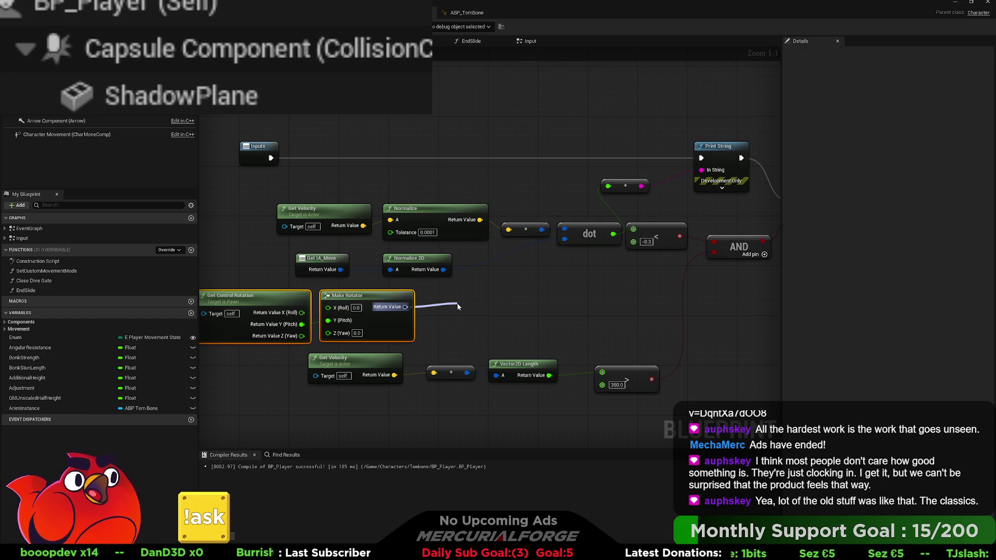
mouse_move(457, 303)
left_mouse_down()
mouse_move(444, 290)
mouse_move(449, 334)
left_mouse_up()
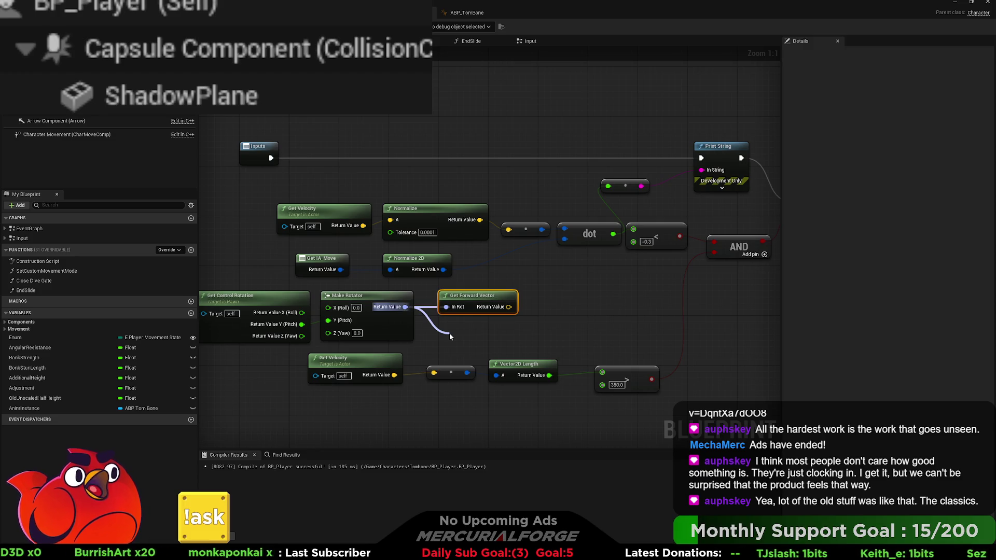
key("Return")
left_click_drag(477, 344, 474, 327)
Step: Select Get IA_Move and Normalize 2D to break the move input into X and Y
mouse_move(565, 318)
left_mouse_down()
mouse_move(518, 316)
mouse_move(538, 305)
mouse_move(631, 327)
left_mouse_up()
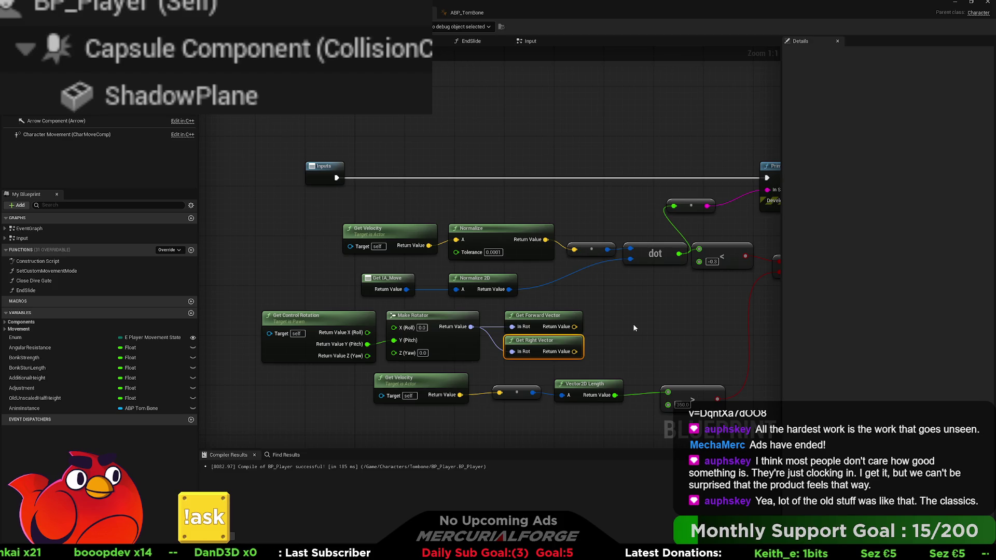
mouse_move(617, 295)
left_mouse_down()
mouse_move(525, 293)
mouse_move(570, 282)
mouse_move(474, 271)
mouse_move(582, 287)
mouse_move(514, 287)
mouse_move(524, 283)
left_mouse_up()
left_click(514, 274)
left_click(411, 274, "ctrl")
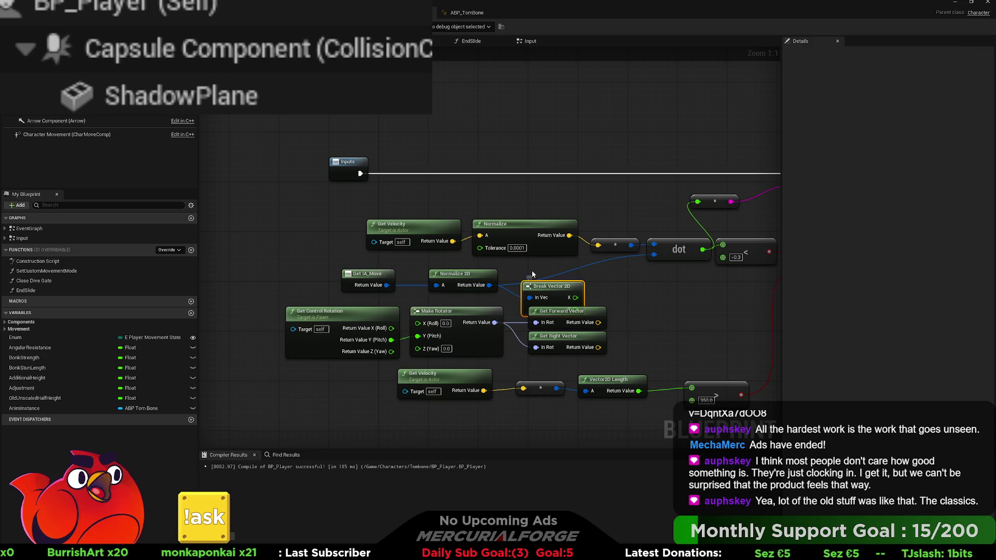
Step: Move the rotation nodes left and multiply Forward Vector by move Y, Right Vector by move X
left_click_drag(560, 311, 282, 321)
left_click_drag(407, 293, 376, 294)
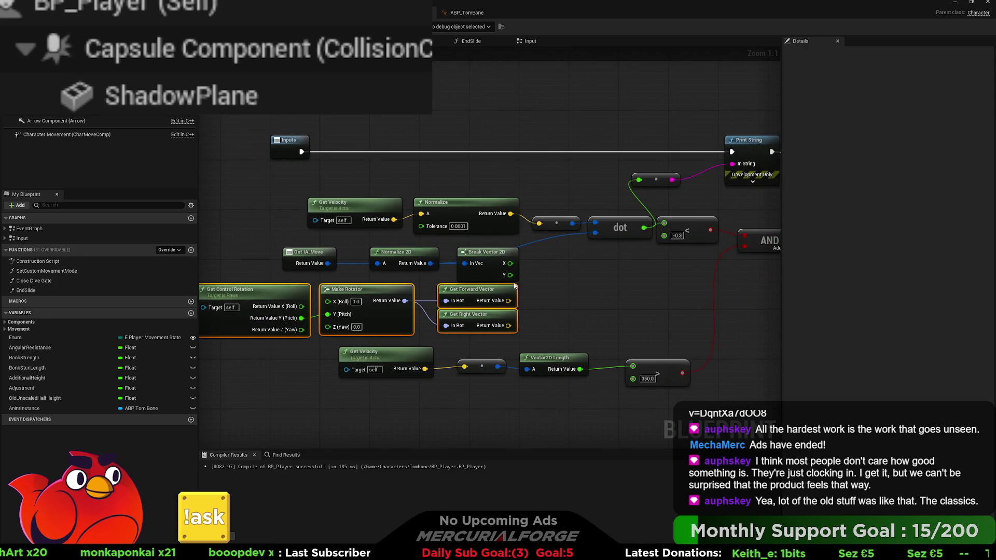
left_click_drag(512, 281, 453, 282)
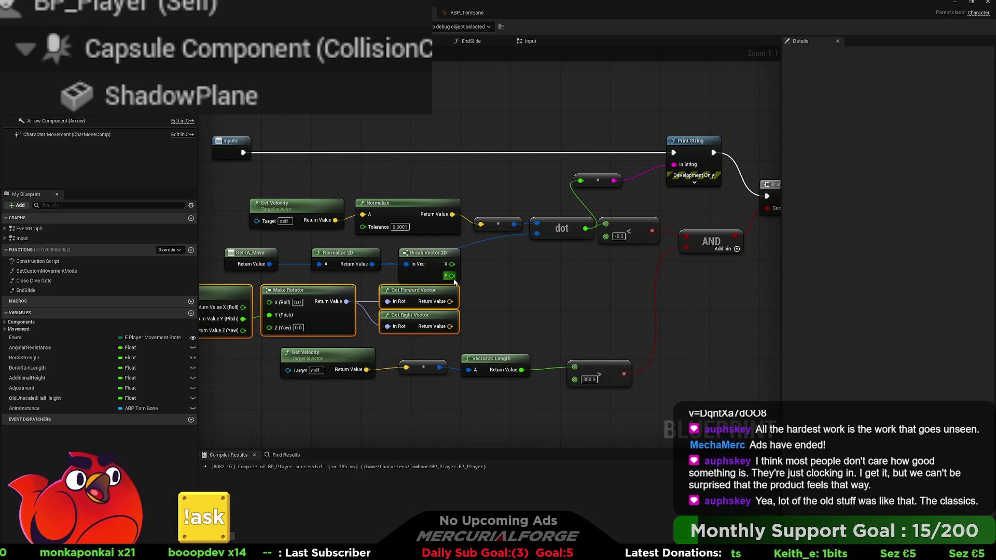
left_click_drag(452, 275, 497, 278)
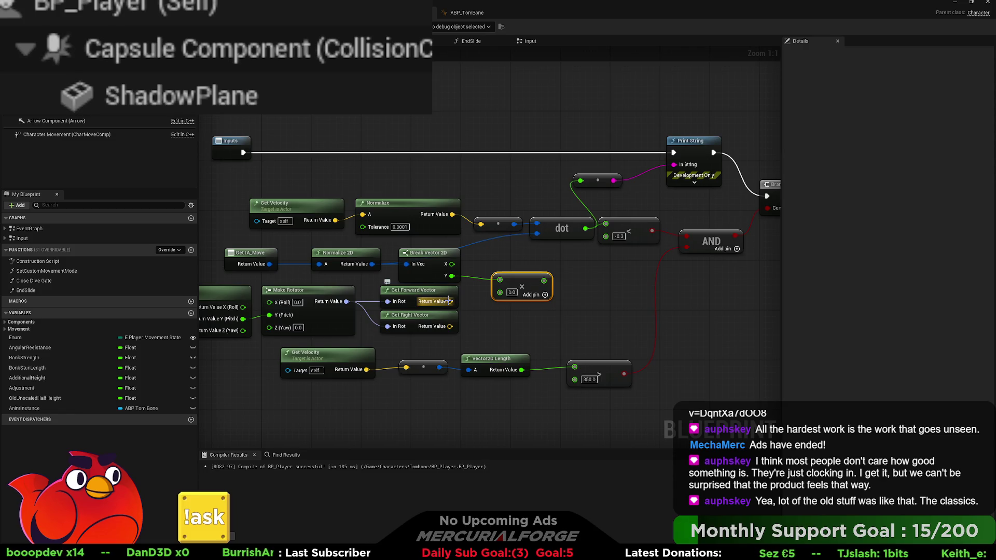
left_click_drag(449, 301, 501, 294)
left_click(517, 285)
key("ctrl+c")
key("ctrl+v")
mouse_move(456, 325)
left_mouse_down()
mouse_move(499, 323)
mouse_move(452, 268)
left_mouse_up()
left_click_drag(537, 280, 492, 280)
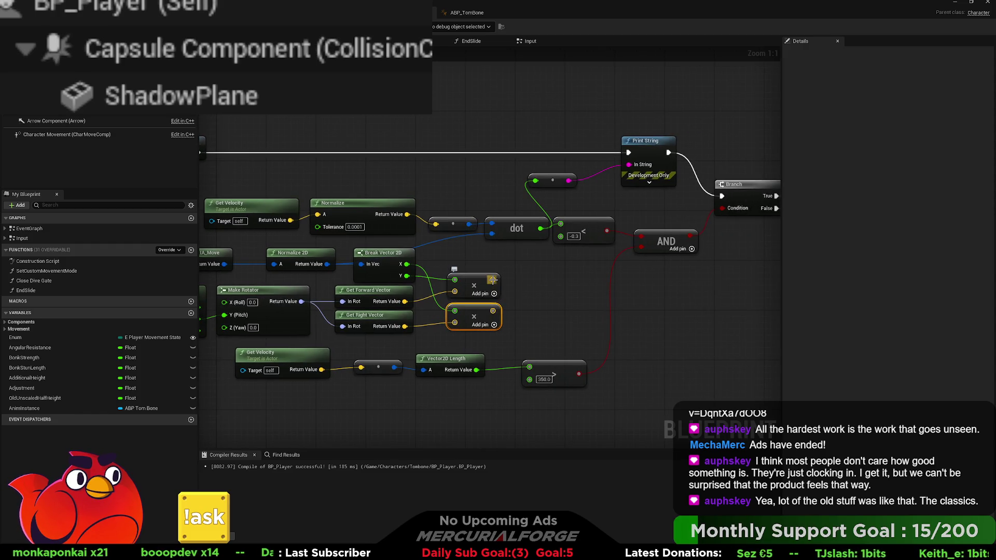
Step: Add the two multiply results and normalize the sum with a pasted Normalize node
left_click_drag(493, 280, 530, 296)
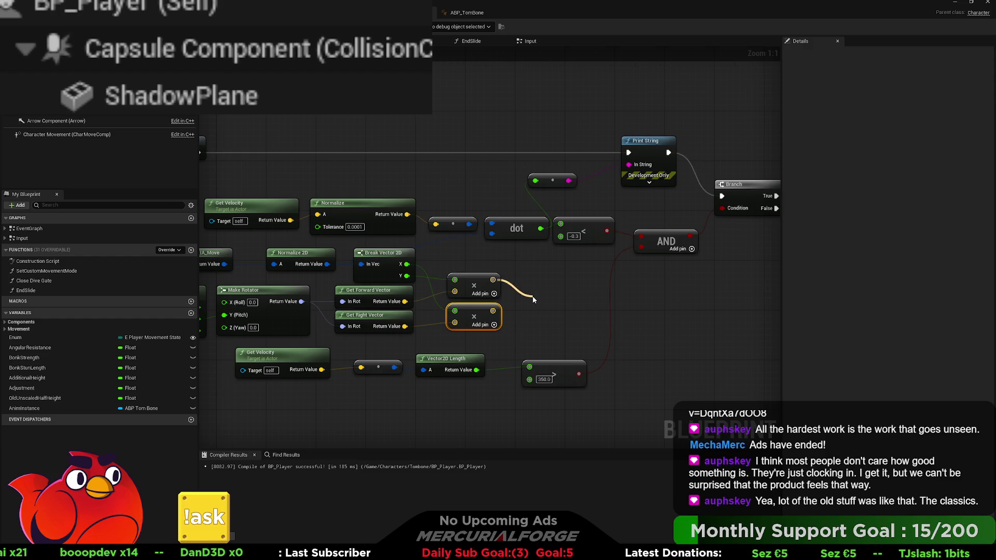
mouse_move(532, 299)
left_mouse_down()
mouse_move(518, 311)
mouse_move(535, 310)
mouse_move(532, 299)
left_mouse_up()
left_click(377, 213)
key("ctrl+c")
key("ctrl+v")
mouse_move(629, 315)
left_mouse_down()
mouse_move(600, 296)
mouse_move(562, 293)
mouse_move(615, 283)
left_mouse_up()
Step: Print the normalized direction via Print String, tidy its conversion node, and return to the level editor
mouse_move(674, 289)
left_mouse_down()
mouse_move(477, 239)
mouse_move(471, 254)
mouse_move(509, 196)
mouse_move(536, 184)
left_mouse_up()
left_click_drag(675, 289, 629, 165)
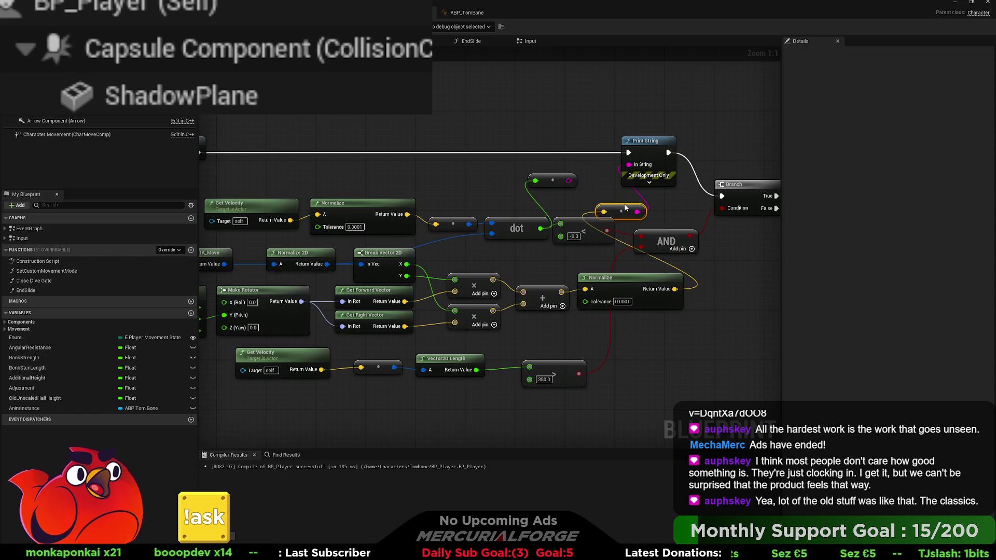
left_click_drag(621, 212, 590, 205)
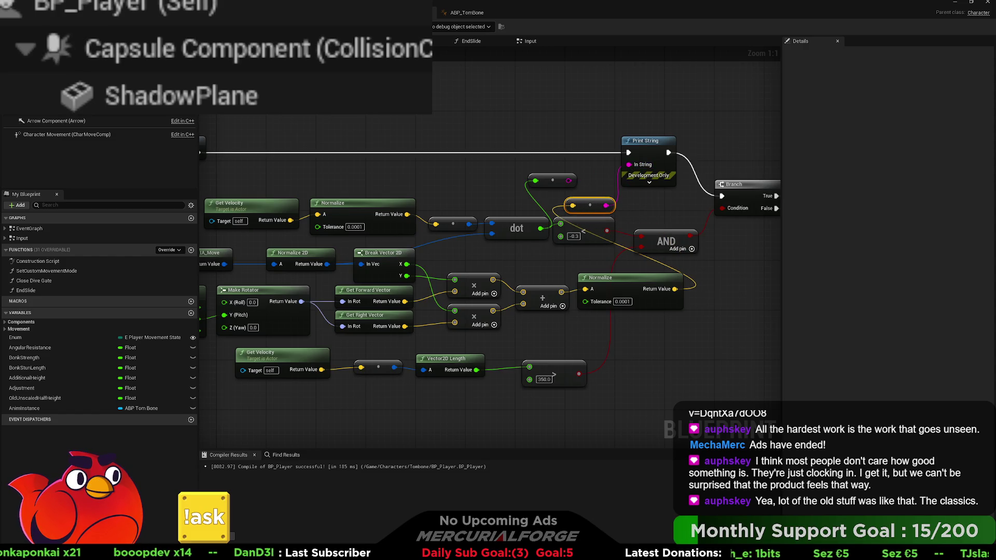
key("alt+Tab")
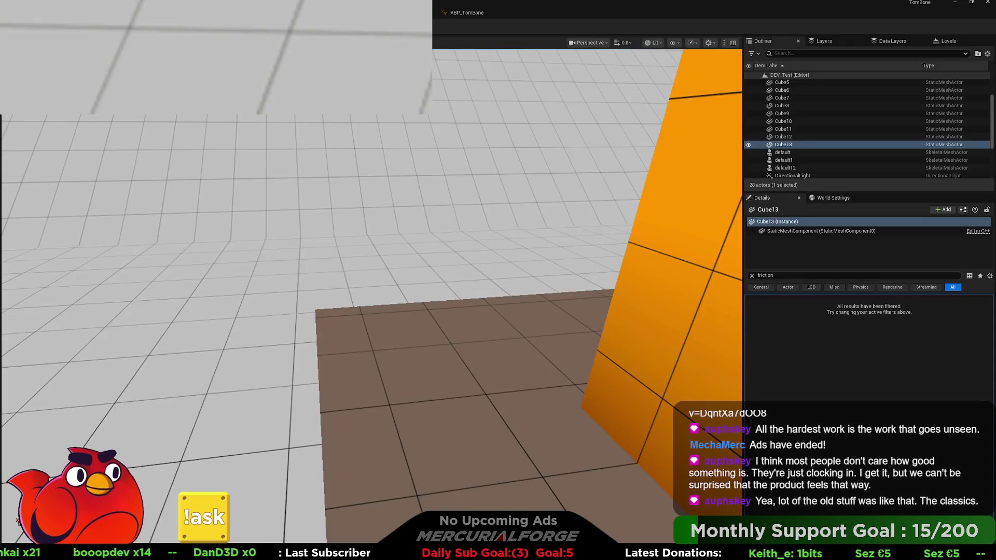
Step: Play-test DEV_Test, which prints direction vectors like X=0.915 Y=0.141 Z=-0.377, then return to BP_Player
key("alt+p")
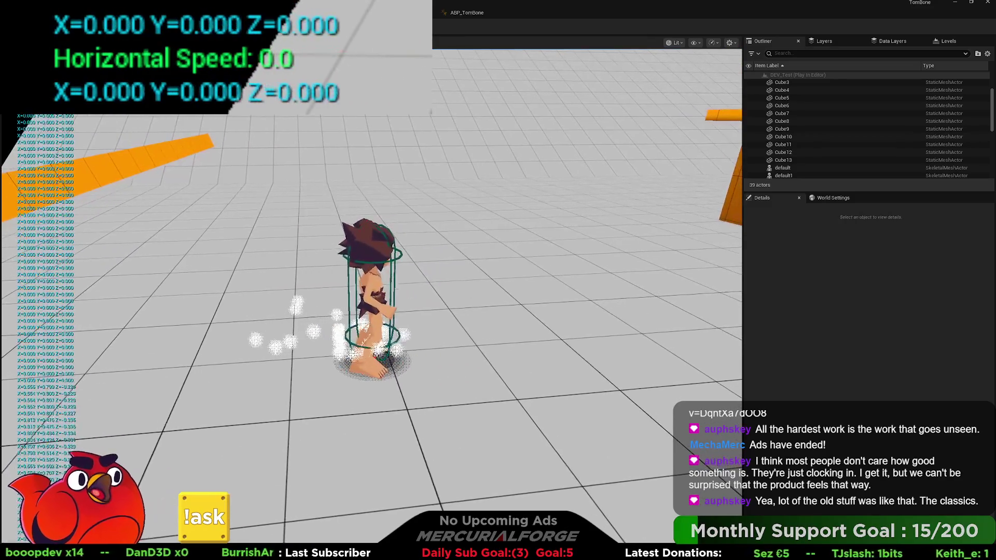
key("Escape")
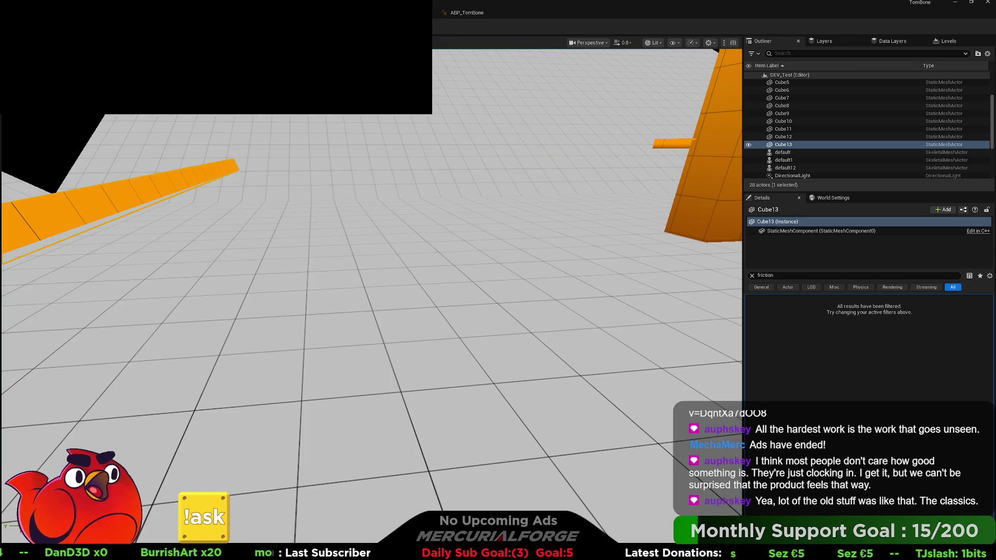
key("alt+Tab")
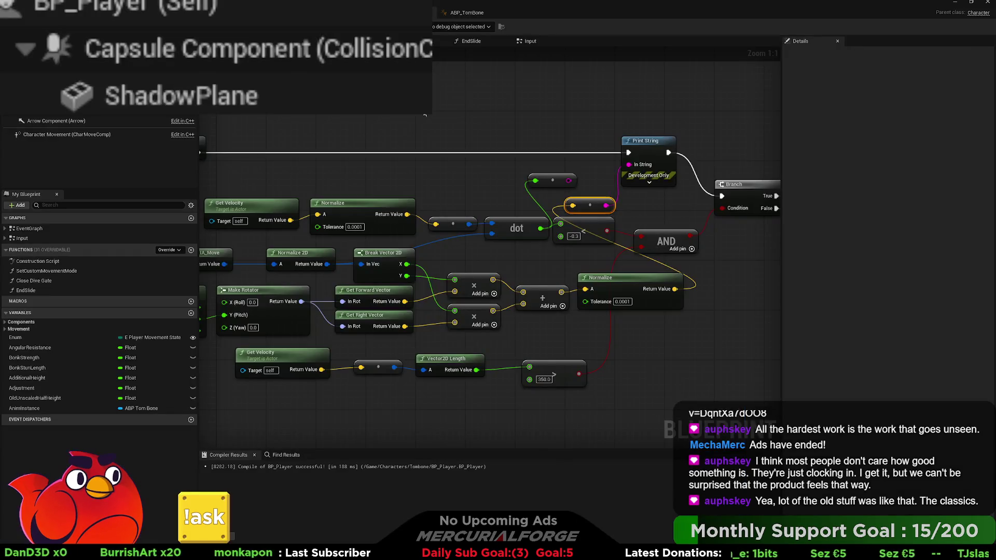
Step: Check the Branch and second Print String, then move the input-direction math node group left
left_click_drag(410, 176, 298, 181)
scroll(401, 207, "down", 4)
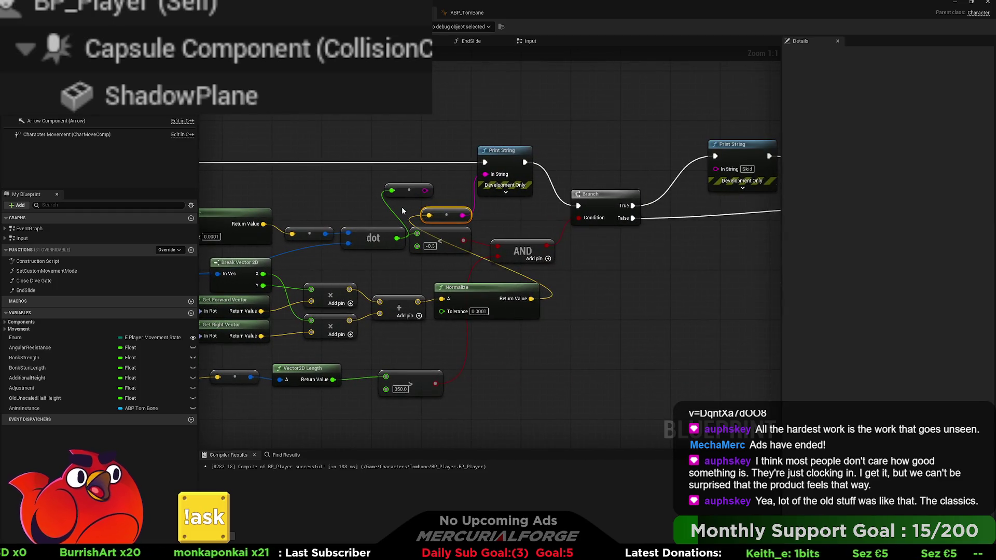
mouse_move(658, 175)
left_mouse_down()
mouse_move(485, 219)
mouse_move(674, 201)
mouse_move(659, 212)
left_mouse_up()
scroll(448, 218, "up", 3)
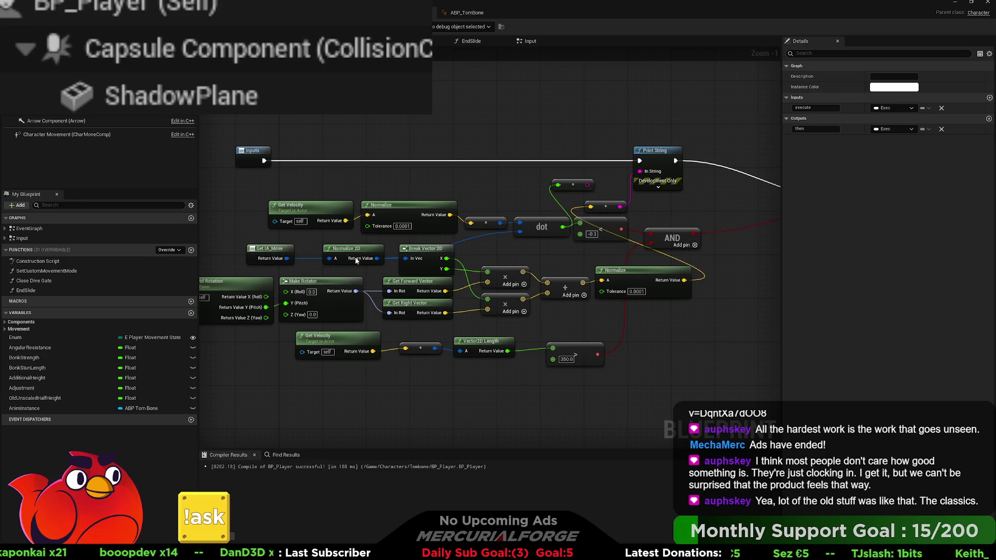
left_click_drag(272, 249, 287, 249)
mouse_move(618, 319)
left_mouse_down()
mouse_move(277, 271)
mouse_move(248, 248)
left_mouse_up()
left_click_drag(526, 279, 319, 280)
Step: Route the lower Normalize result through a reroute into Print String's In String, then start a play test
left_click_drag(477, 280, 514, 281)
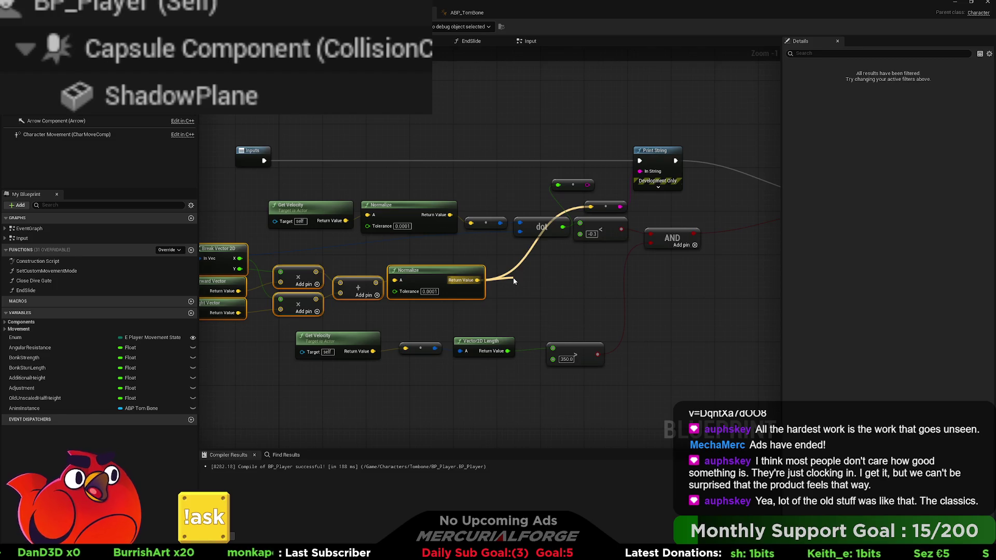
mouse_move(513, 278)
left_mouse_down()
mouse_move(520, 282)
mouse_move(520, 232)
left_mouse_up()
left_click_drag(541, 285, 524, 280)
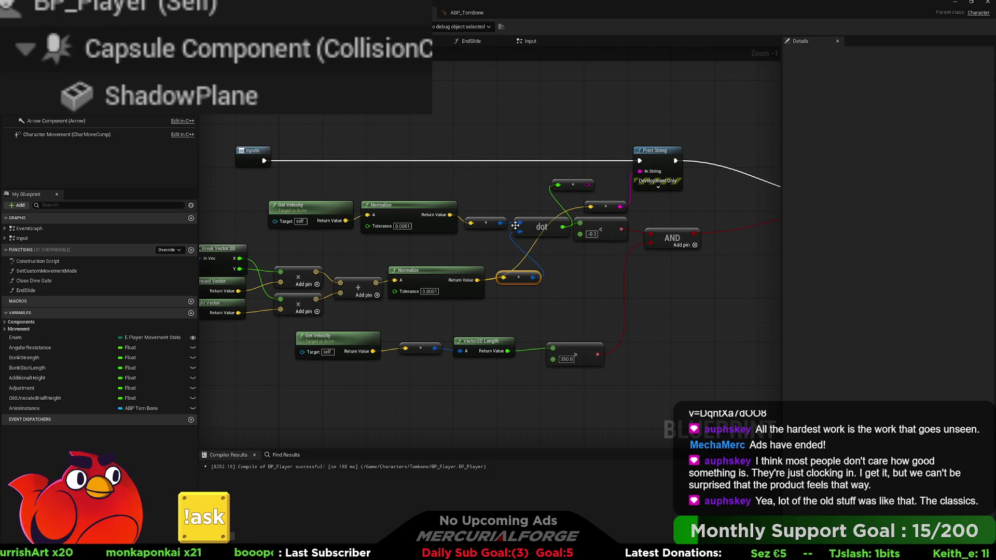
mouse_move(586, 185)
left_mouse_down()
mouse_move(647, 167)
mouse_move(622, 196)
mouse_move(556, 195)
left_mouse_up()
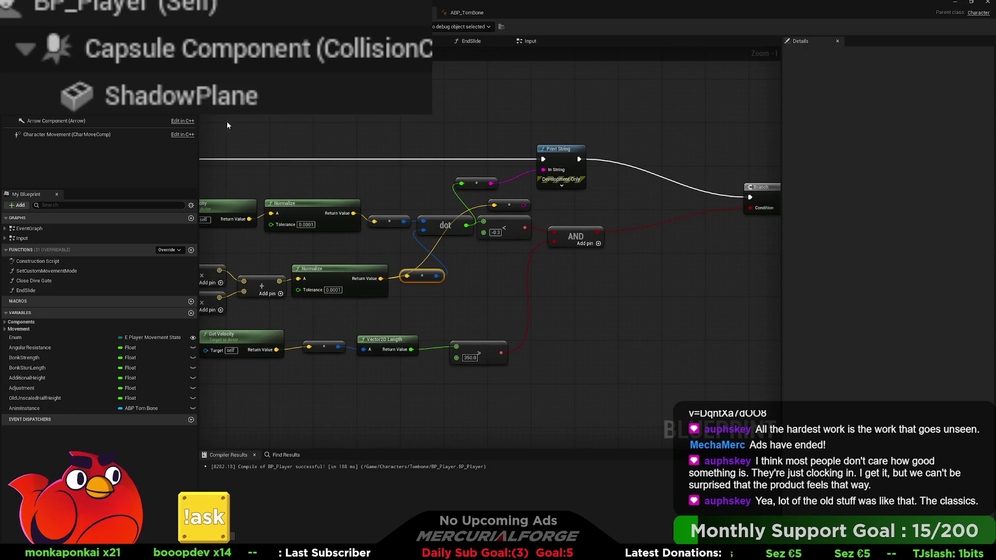
key("alt+p")
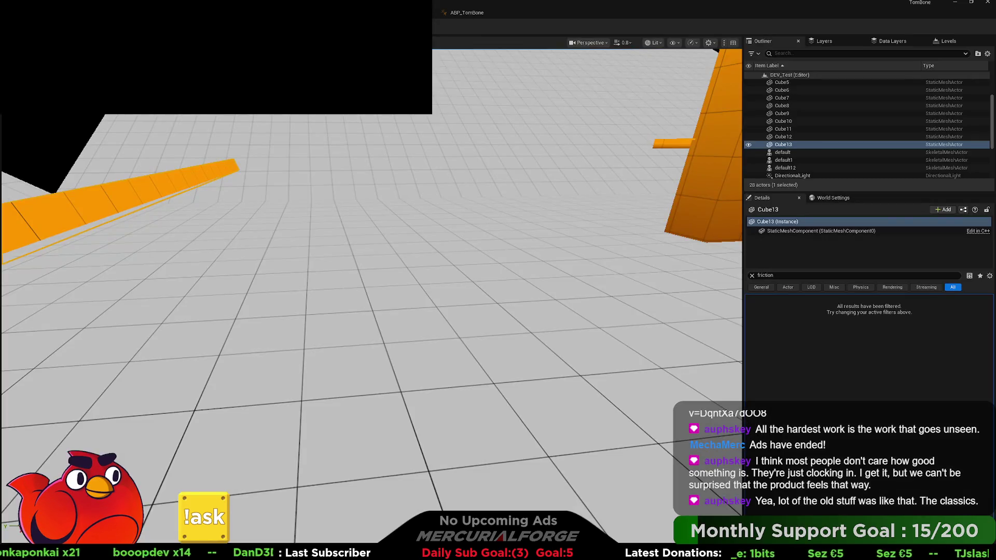
Step: Run forward with W to trigger the Skid readout (dot near -0.47 at 850 speed), then stop
key("w")
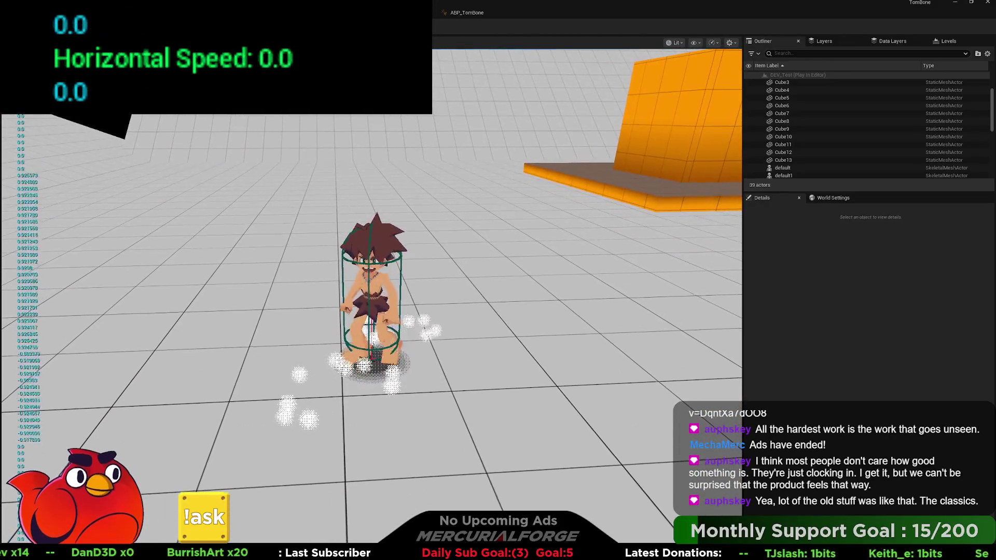
key("Escape")
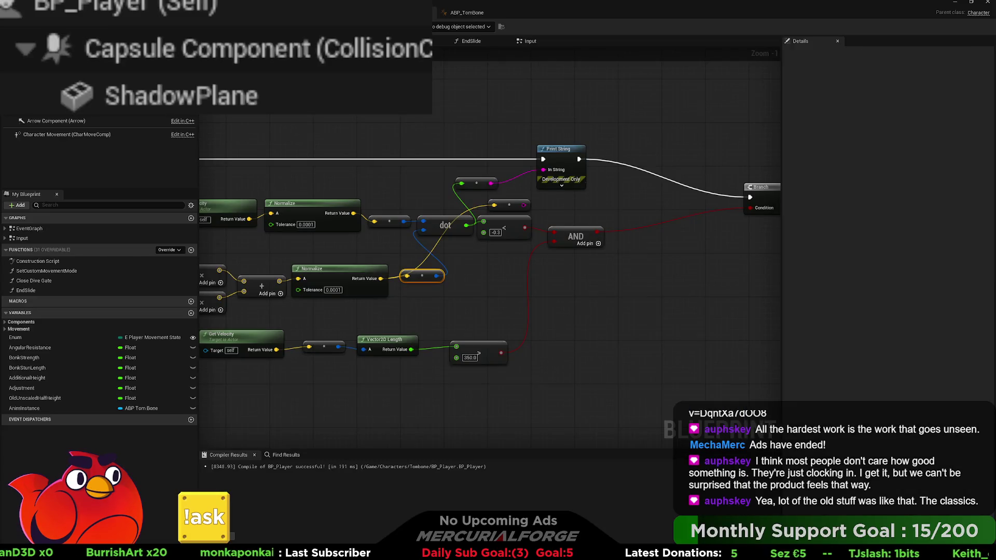
Step: Nudge the reroute up, wire its vector into the new conversion node feeding Print String, and compile BP_Player
left_click_drag(338, 248, 437, 256)
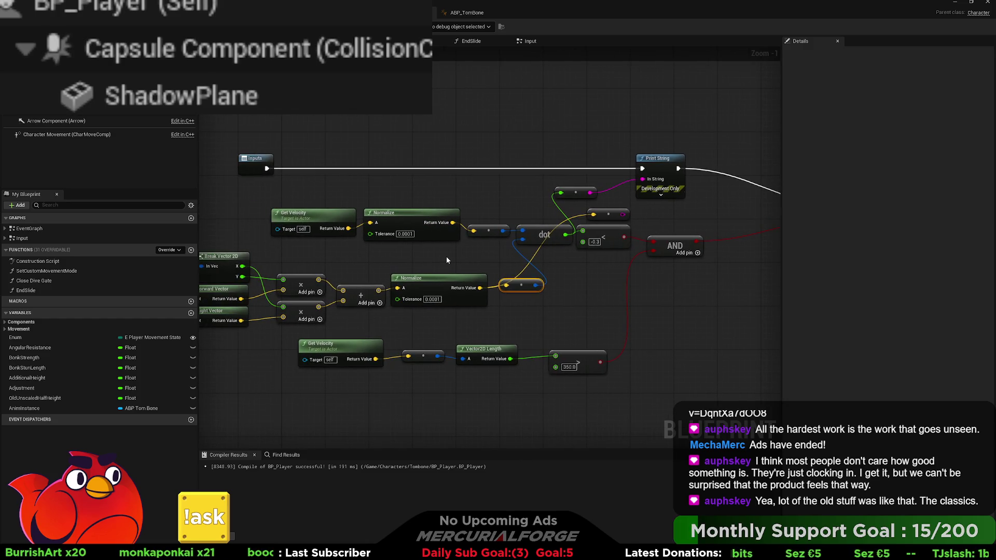
left_click_drag(447, 257, 647, 233)
left_click_drag(426, 322, 241, 280)
mouse_move(540, 238)
left_mouse_down()
mouse_move(444, 232)
mouse_move(445, 270)
mouse_move(511, 292)
mouse_move(501, 294)
mouse_move(416, 235)
mouse_move(493, 281)
left_mouse_up()
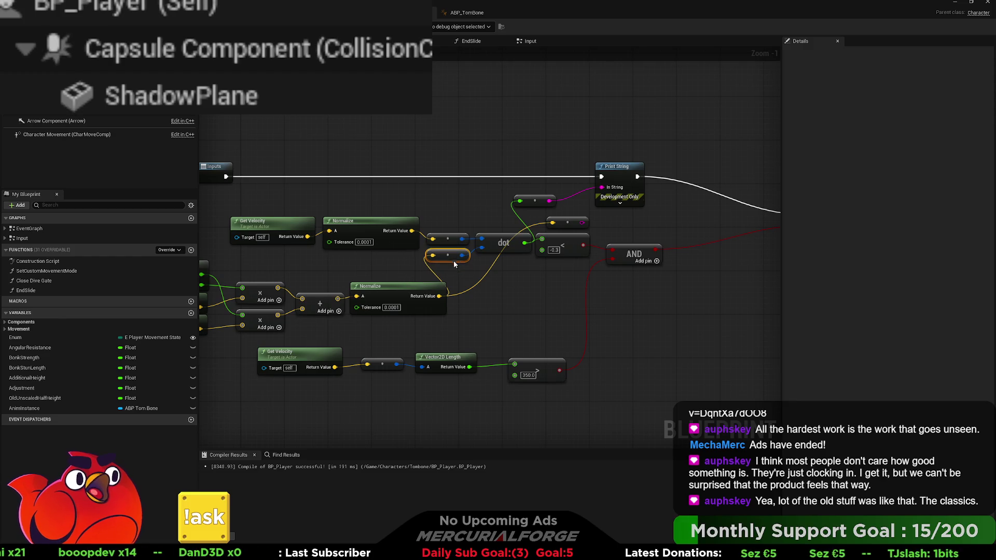
left_click_drag(447, 261, 447, 255)
left_click_drag(535, 278, 488, 276)
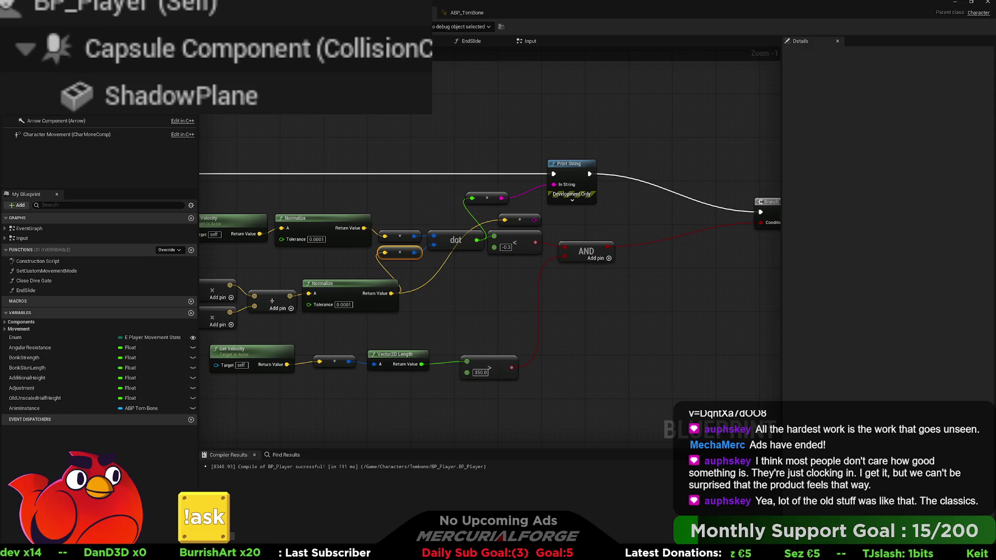
mouse_move(722, 291)
left_mouse_down()
mouse_move(825, 273)
mouse_move(572, 267)
mouse_move(583, 303)
left_mouse_up()
mouse_move(550, 255)
left_mouse_down()
mouse_move(609, 221)
mouse_move(648, 242)
mouse_move(690, 206)
mouse_move(575, 205)
left_mouse_up()
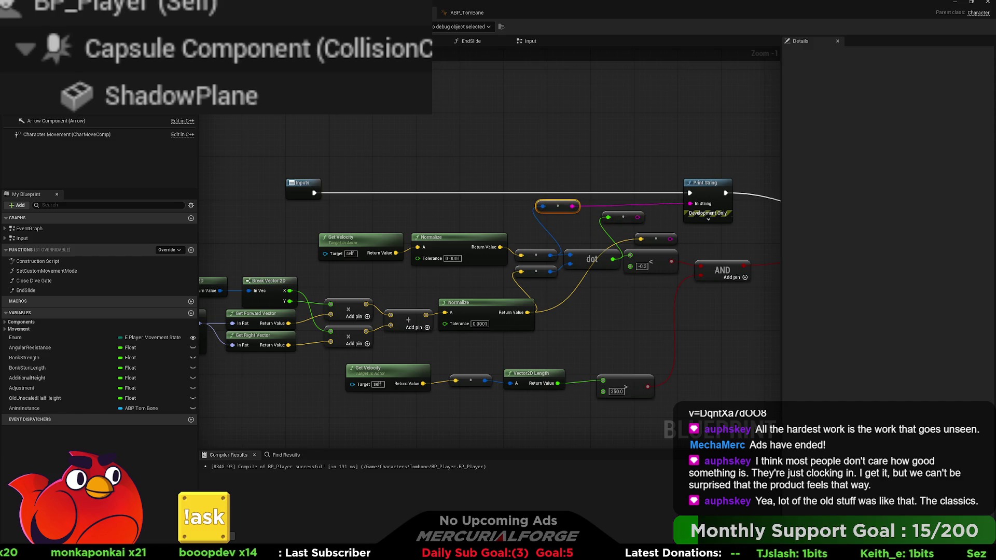
key("F7")
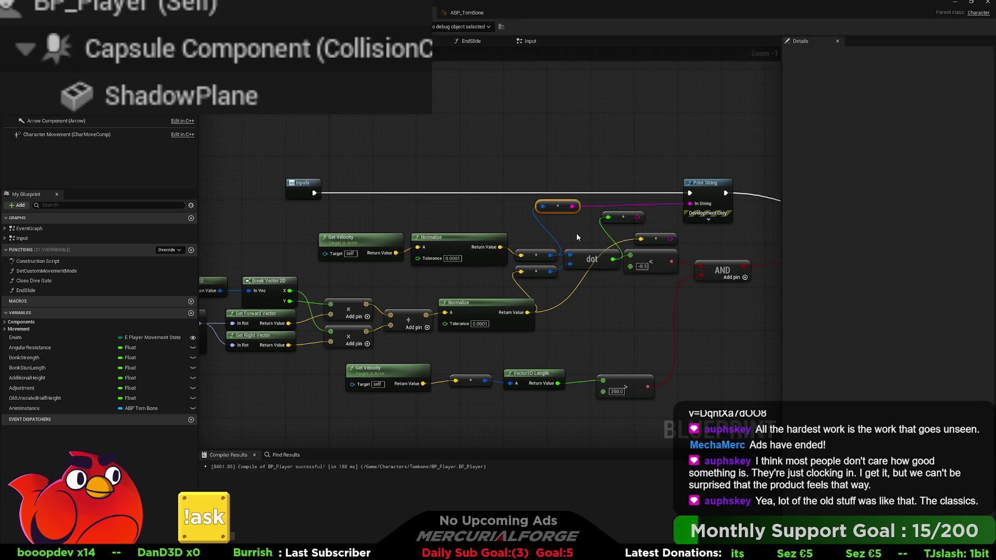
Step: Delete the node feeding Print String's In String and move the Get Velocity, Normalize and reroute chain left
key("Delete")
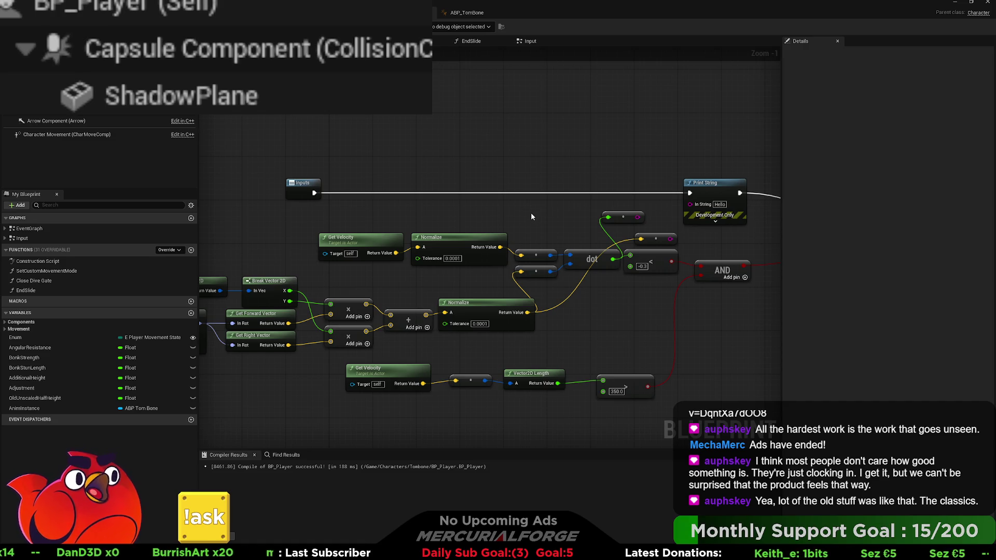
mouse_move(531, 217)
left_mouse_down()
mouse_move(391, 259)
mouse_move(283, 237)
left_mouse_up()
mouse_move(558, 232)
left_mouse_down()
mouse_move(604, 222)
mouse_move(406, 232)
left_mouse_up()
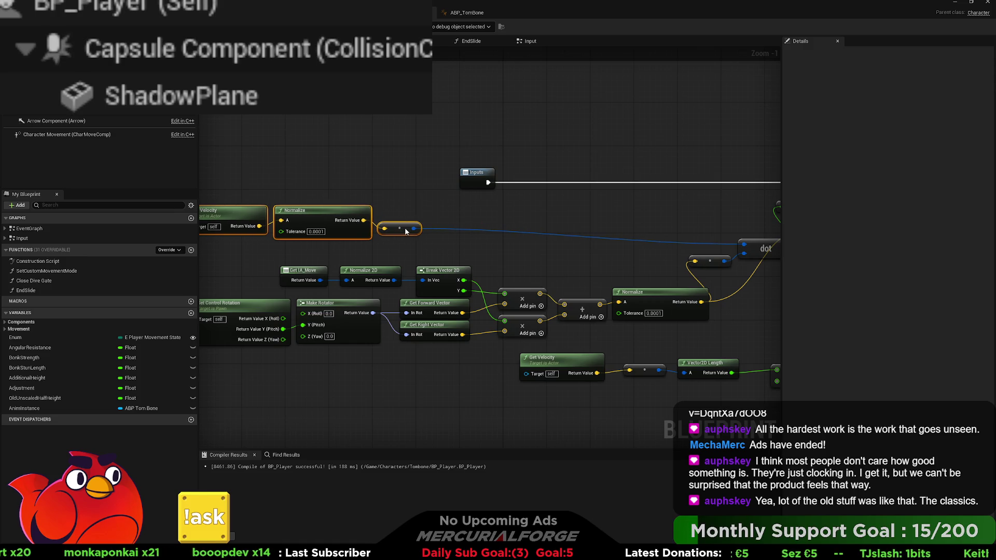
mouse_move(405, 227)
left_mouse_down()
mouse_move(384, 228)
mouse_move(443, 230)
left_mouse_up()
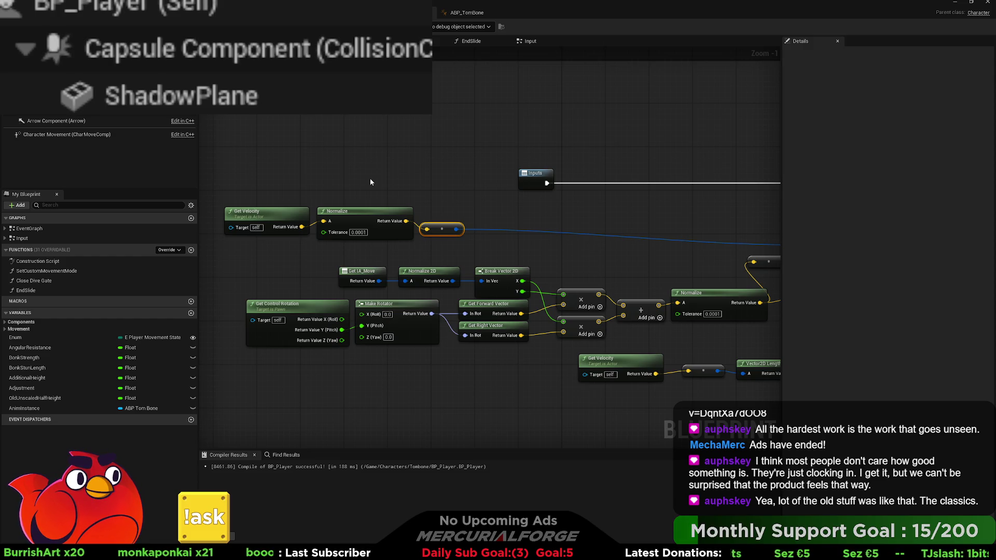
Step: Add Get Actor Rotation and a copied Make Rotator with direction nodes, feeding actor rotation pitch in
key("ctrl+v")
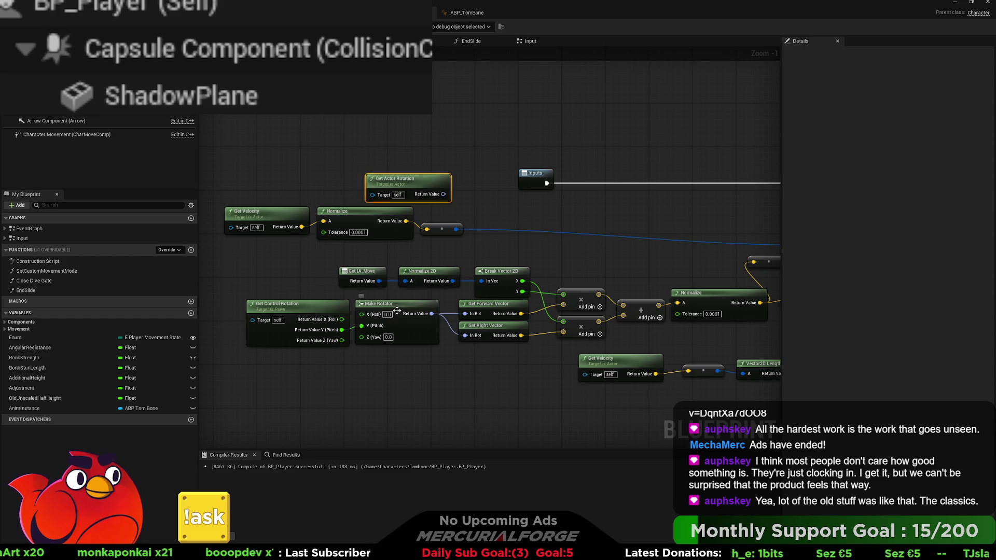
left_click_drag(487, 353, 402, 310)
key("ctrl+c")
key("ctrl+v")
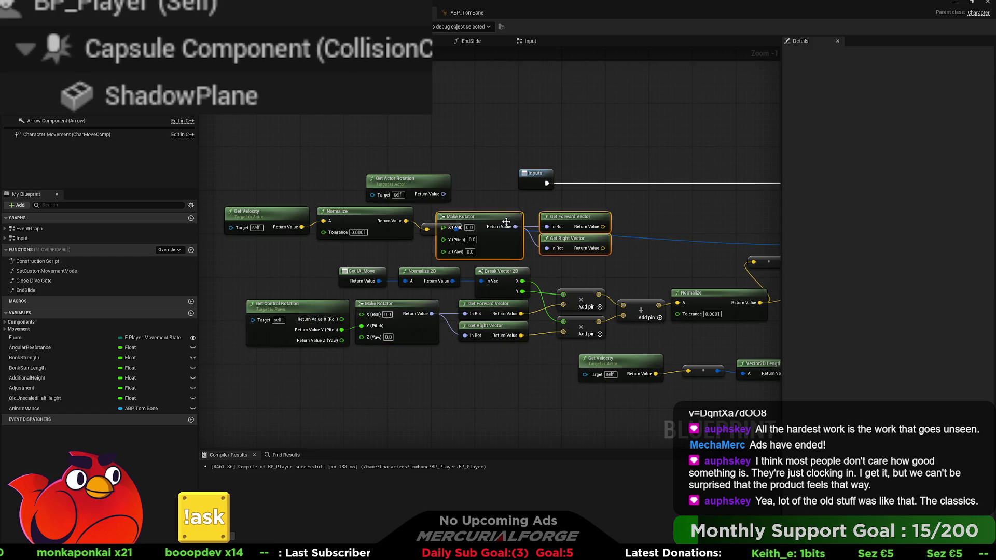
mouse_move(220, 201)
left_mouse_down()
mouse_move(373, 220)
mouse_move(430, 242)
left_mouse_up()
left_click_drag(379, 214, 292, 213)
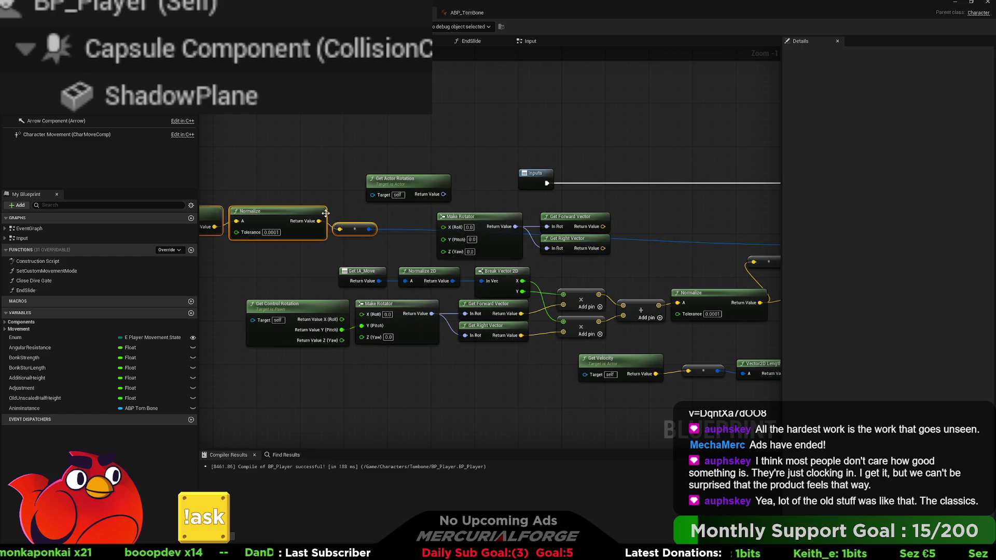
mouse_move(440, 184)
left_mouse_down()
mouse_move(401, 184)
mouse_move(443, 238)
left_mouse_up()
mouse_move(512, 235)
left_mouse_down()
mouse_move(406, 228)
mouse_move(506, 242)
left_mouse_up()
Step: Rearrange the actor rotation group and run a new wire from Normalize's result
left_click_drag(584, 266, 415, 213)
mouse_move(546, 207)
left_mouse_down()
mouse_move(431, 251)
mouse_move(413, 200)
mouse_move(288, 161)
mouse_move(264, 164)
mouse_move(272, 160)
left_mouse_up()
mouse_move(355, 237)
left_mouse_down()
mouse_move(454, 258)
mouse_move(393, 249)
left_mouse_up()
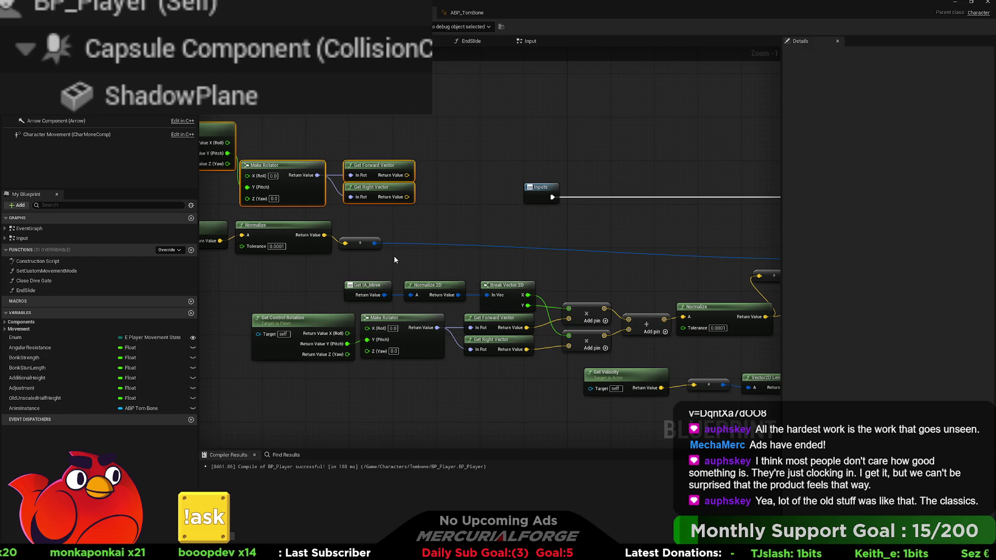
mouse_move(394, 255)
left_mouse_down()
mouse_move(366, 243)
mouse_move(748, 249)
left_mouse_up()
left_click_drag(324, 235, 381, 237)
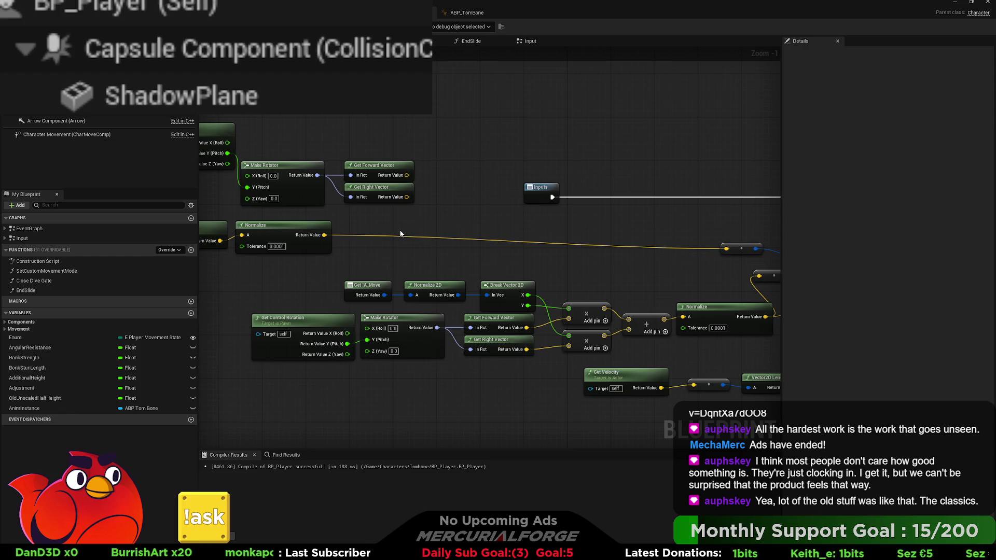
left_click_drag(400, 234, 473, 227)
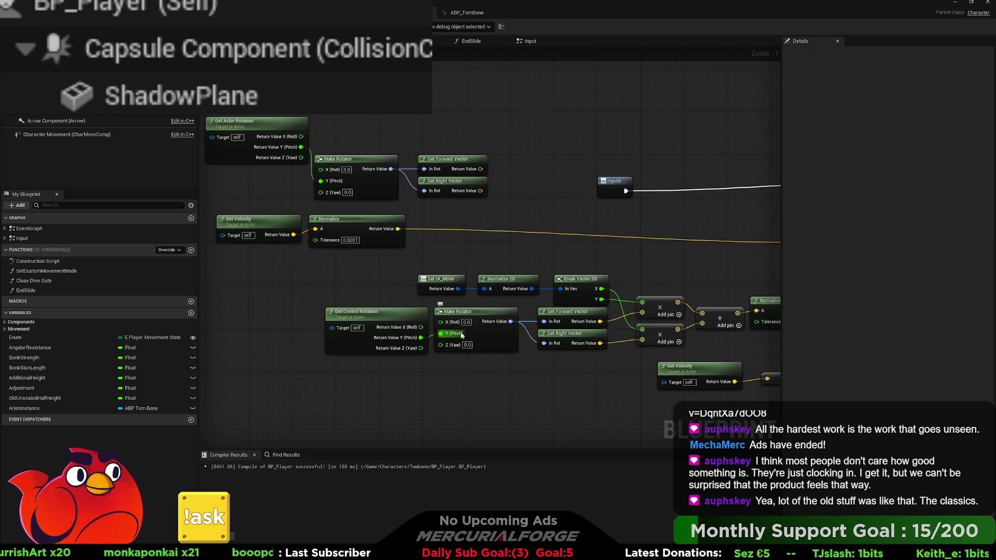
left_click_drag(462, 332, 453, 347)
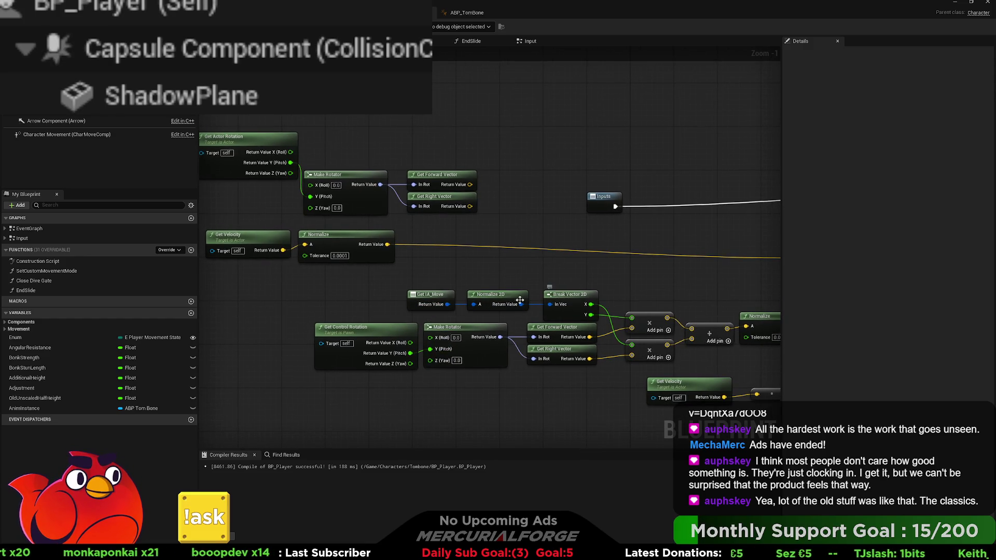
Step: Try duplicated multiply, add and Normalize nodes for Get Forward Vector, then delete the copies
key("ctrl+z")
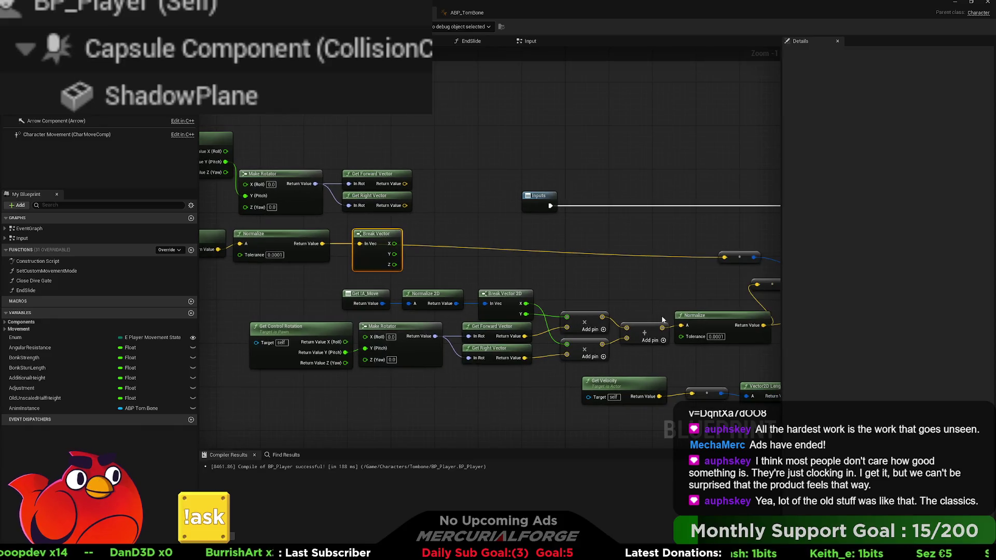
mouse_move(574, 302)
left_mouse_down()
mouse_move(632, 346)
mouse_move(686, 363)
left_mouse_up()
key("ctrl+c")
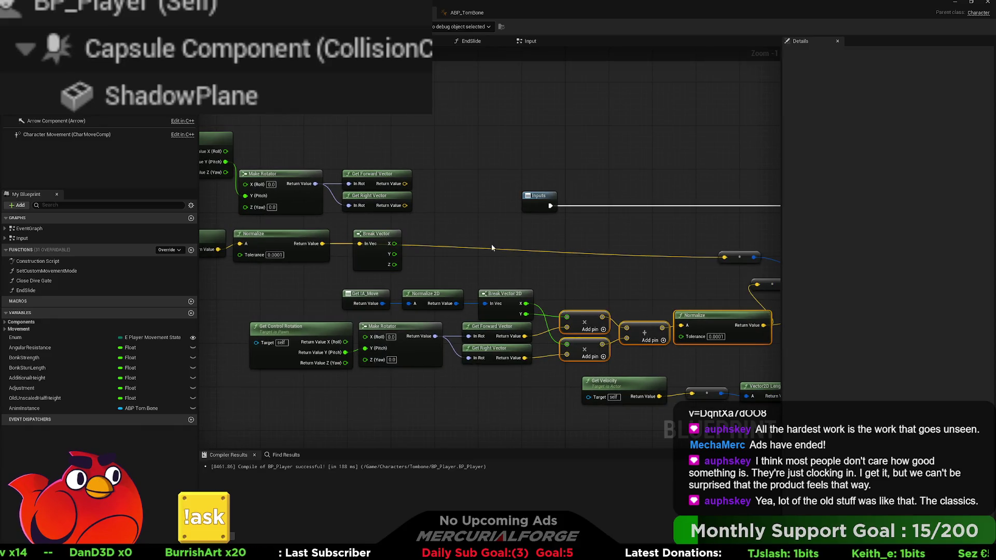
key("ctrl+v")
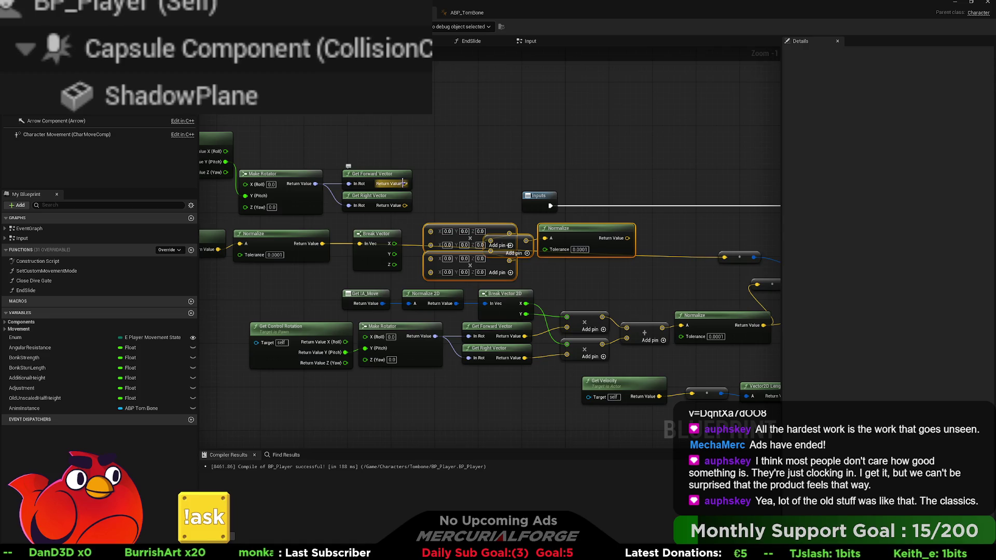
left_click_drag(404, 184, 431, 232)
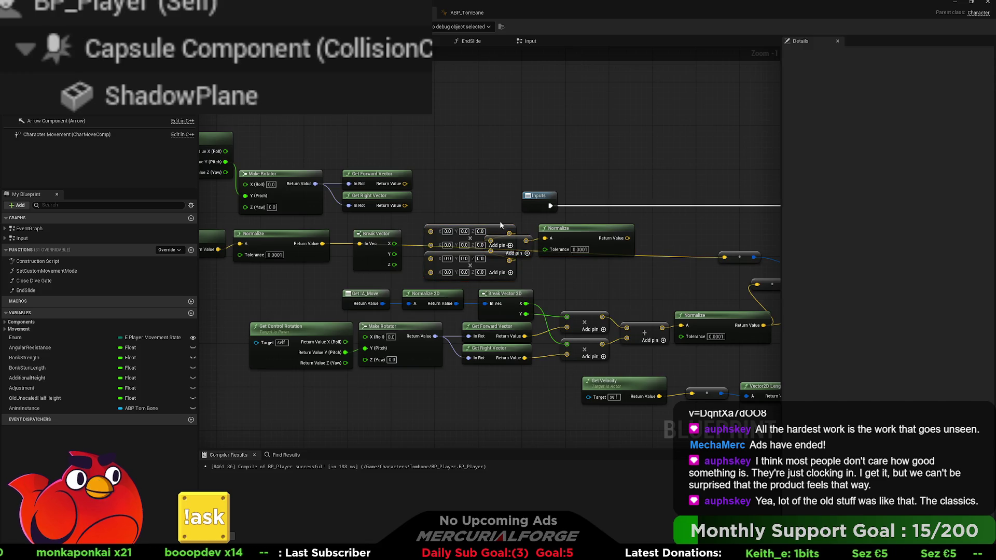
left_click_drag(588, 281, 475, 229)
key("Delete")
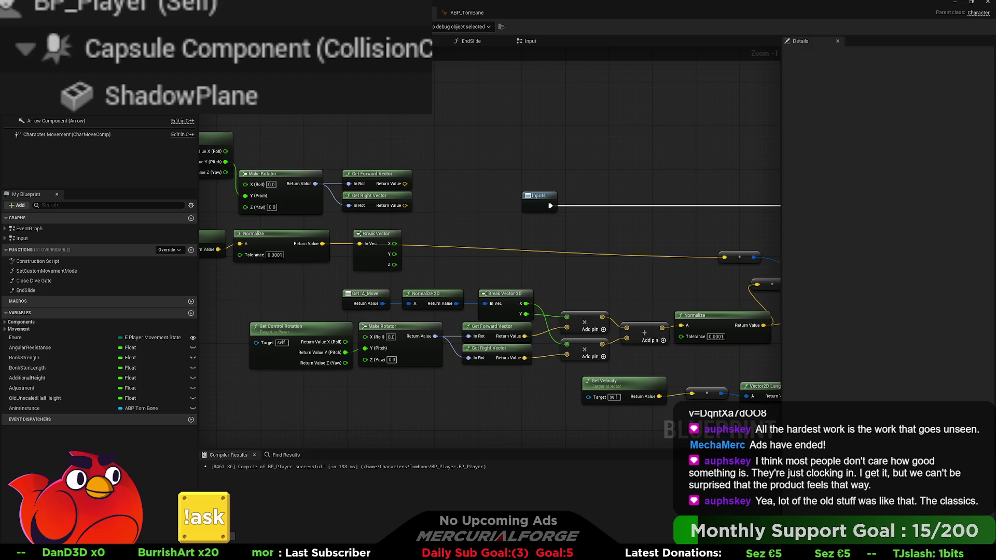
Step: Delete Get Actor Rotation, Make Rotator, Get Forward/Right Vector and Break Vector nodes
mouse_move(505, 129)
left_mouse_down()
mouse_move(444, 160)
mouse_move(246, 200)
mouse_move(248, 212)
left_mouse_up()
key("Delete")
left_click(449, 236)
key("Delete")
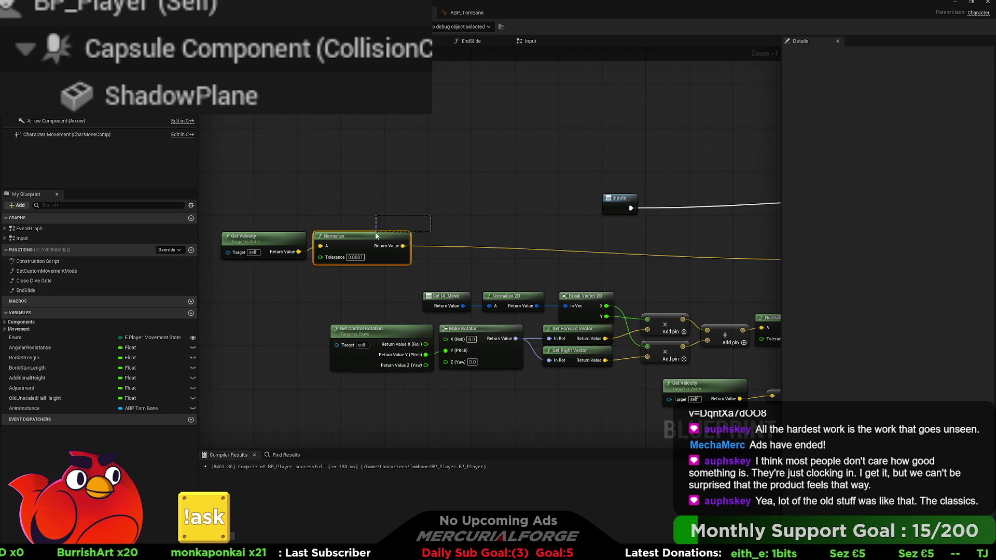
Step: Move Get Velocity and Normalize beside the add node near the input-direction nodes
left_click_drag(433, 213, 249, 262)
mouse_move(386, 257)
left_mouse_down()
mouse_move(573, 249)
mouse_move(571, 227)
mouse_move(599, 224)
left_mouse_up()
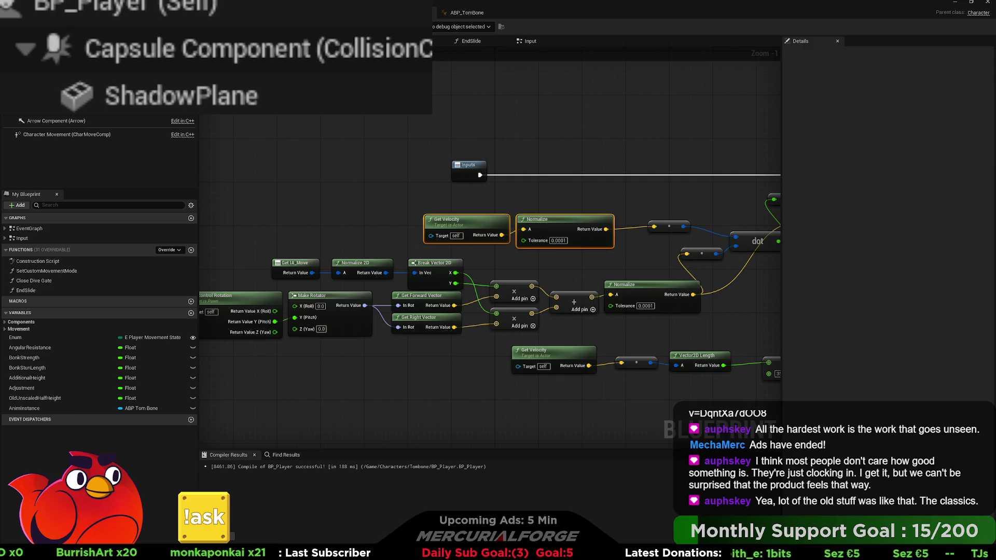
left_click_drag(629, 217, 629, 168)
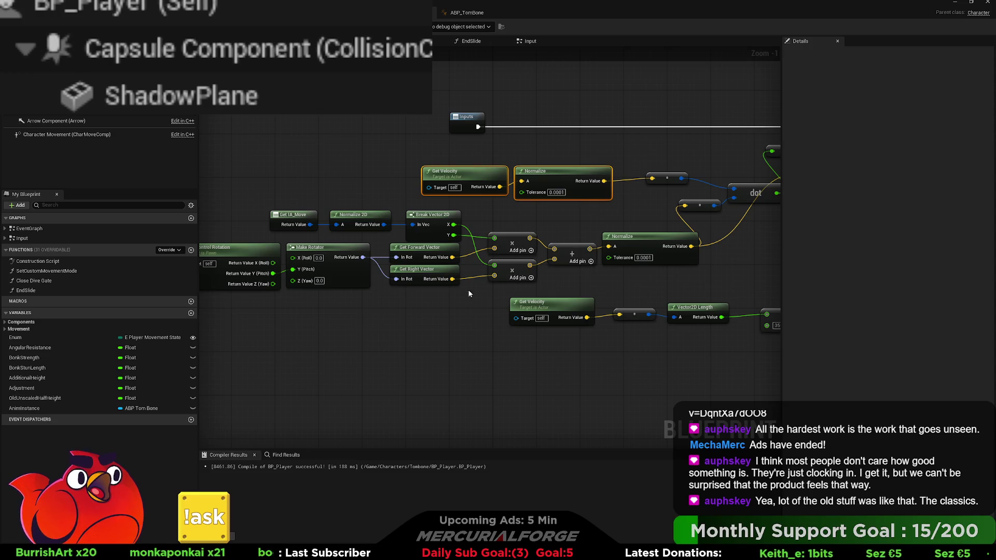
Step: Clear the selection and place an unconnected Vector Forward node in the graph
mouse_move(436, 315)
left_mouse_down()
mouse_move(467, 324)
mouse_move(481, 341)
mouse_move(474, 330)
left_mouse_up()
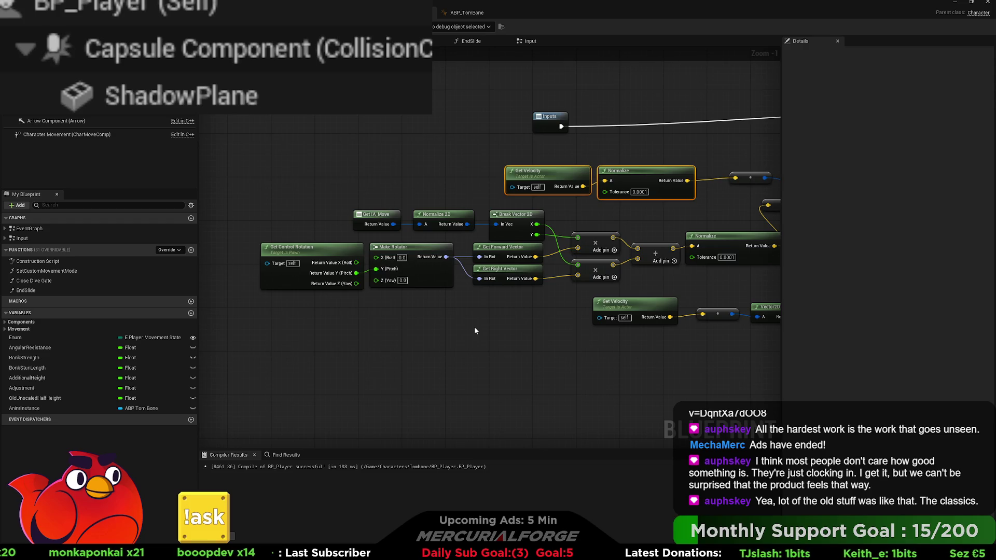
left_click(469, 328)
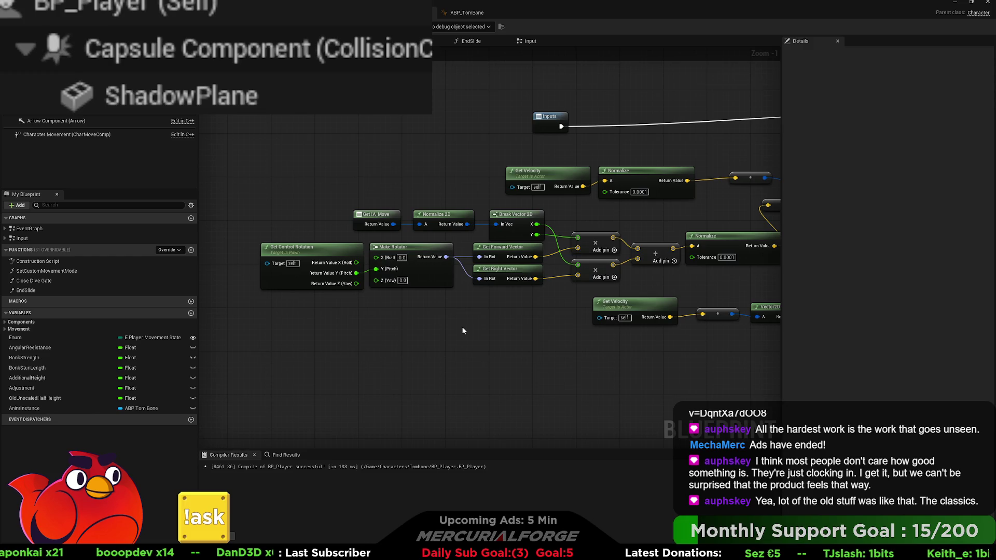
key("ctrl+v")
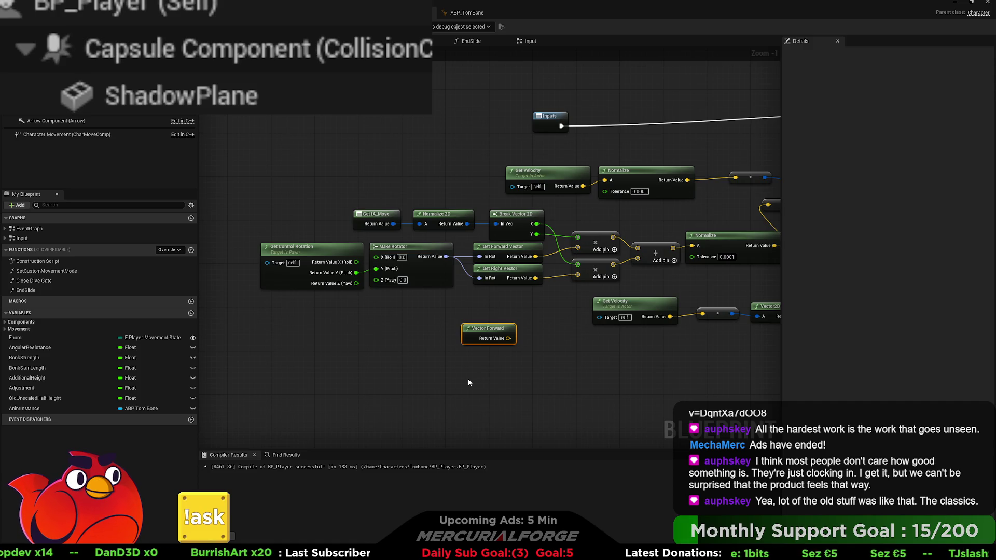
Step: Add Vector Right, wire both Vector nodes into the multiply nodes, connect In String, and return to the level
key("ctrl+v")
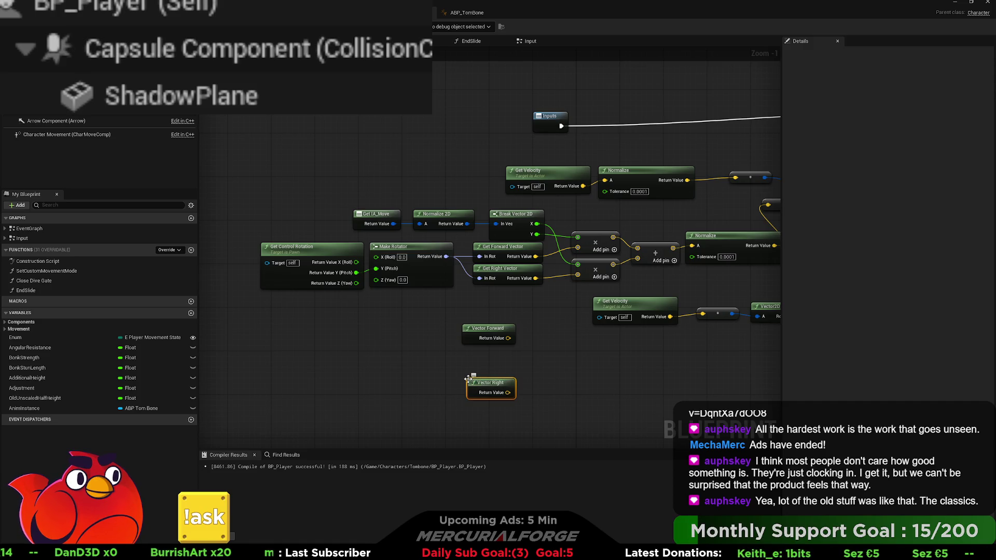
mouse_move(508, 338)
left_mouse_down()
mouse_move(591, 280)
mouse_move(578, 265)
left_mouse_up()
left_click_drag(508, 392, 577, 264)
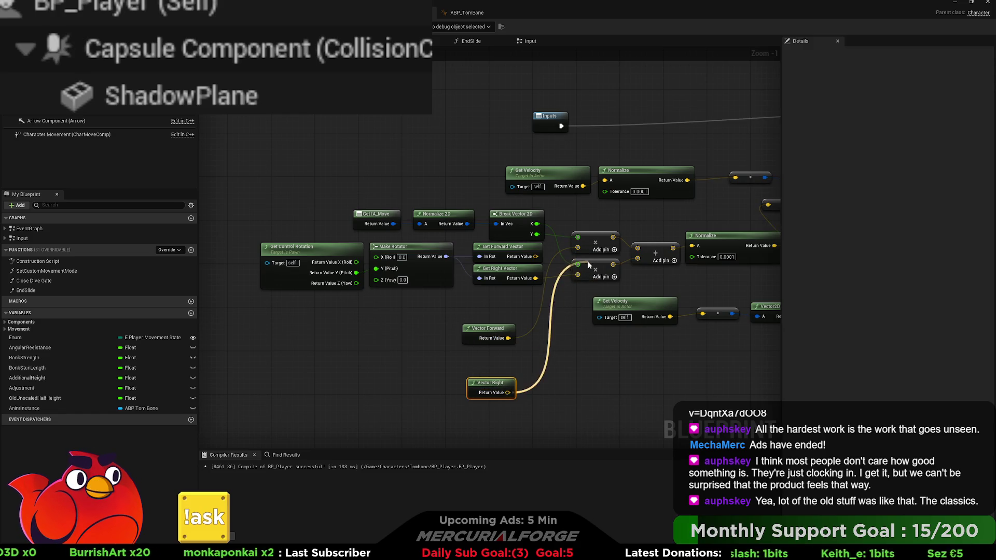
key("Home")
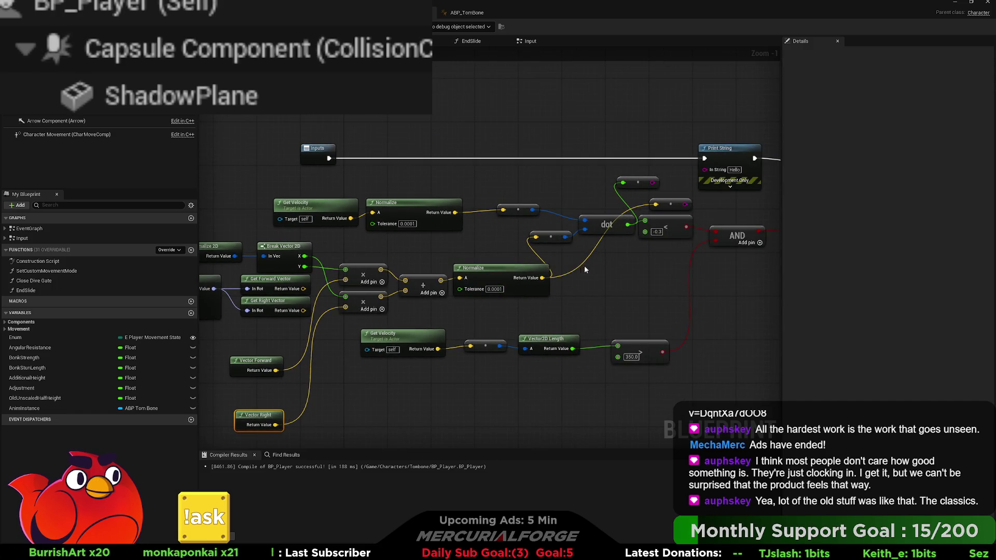
left_click_drag(661, 229, 681, 194)
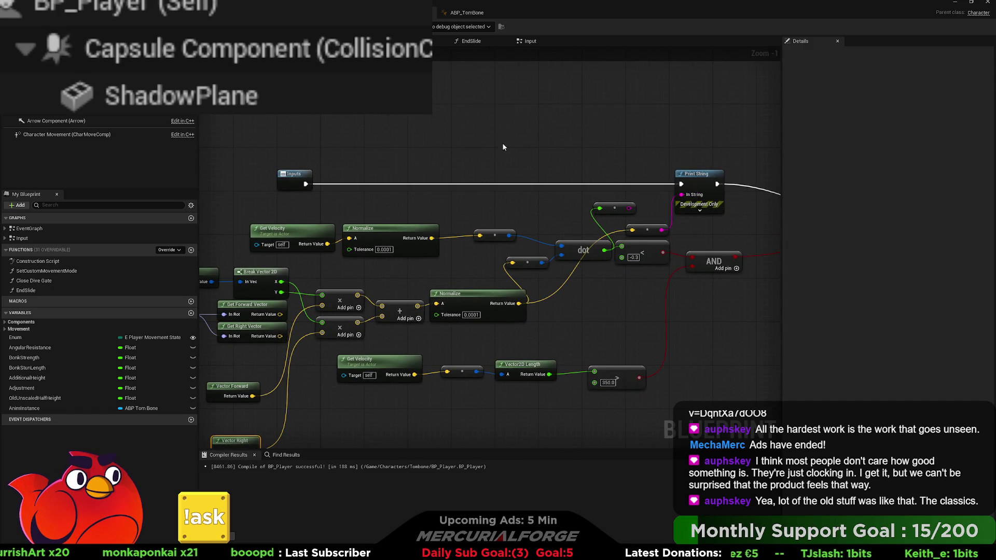
left_click(394, 12)
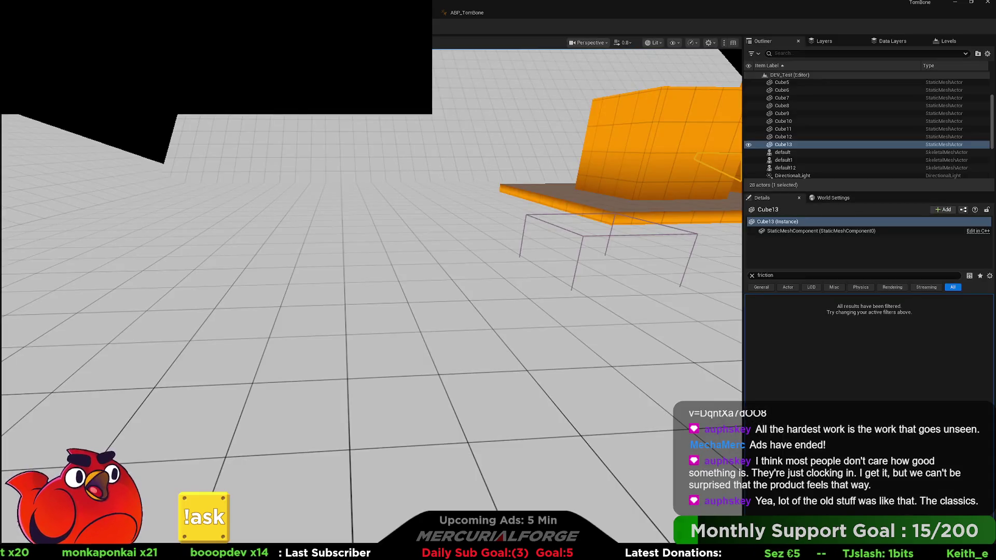
Step: Play the level, running forward, back and sideways with W, S, D until Skid prints, then stop
key("alt+p")
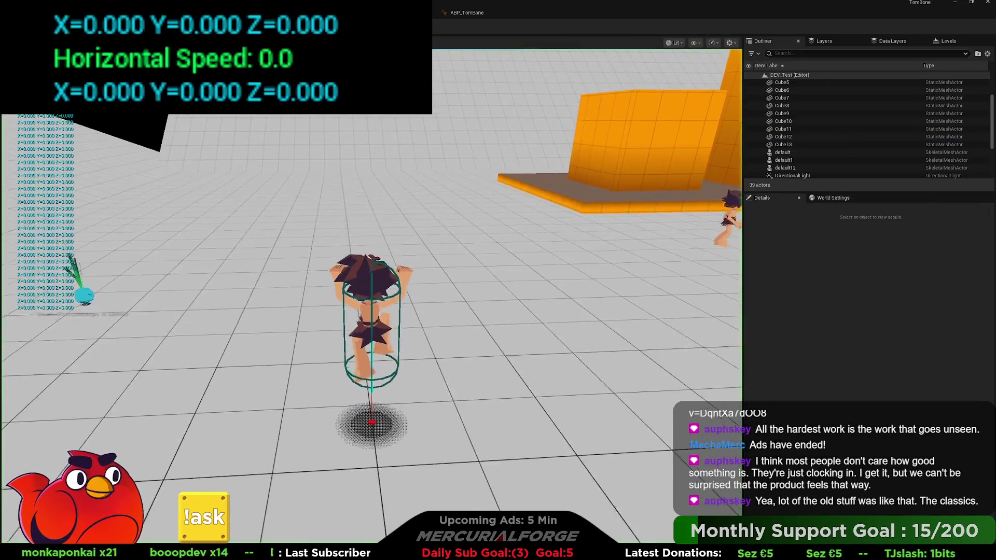
key("w")
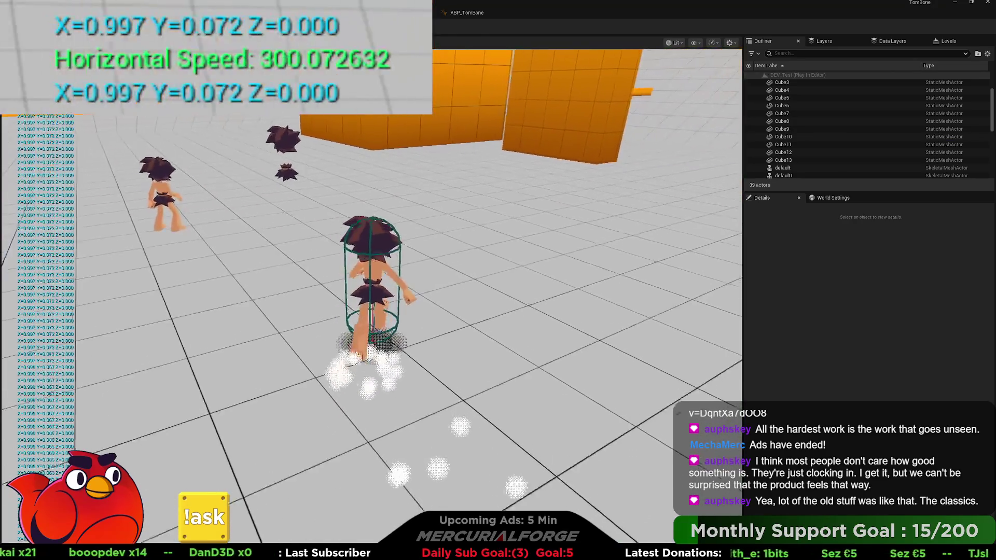
key("s")
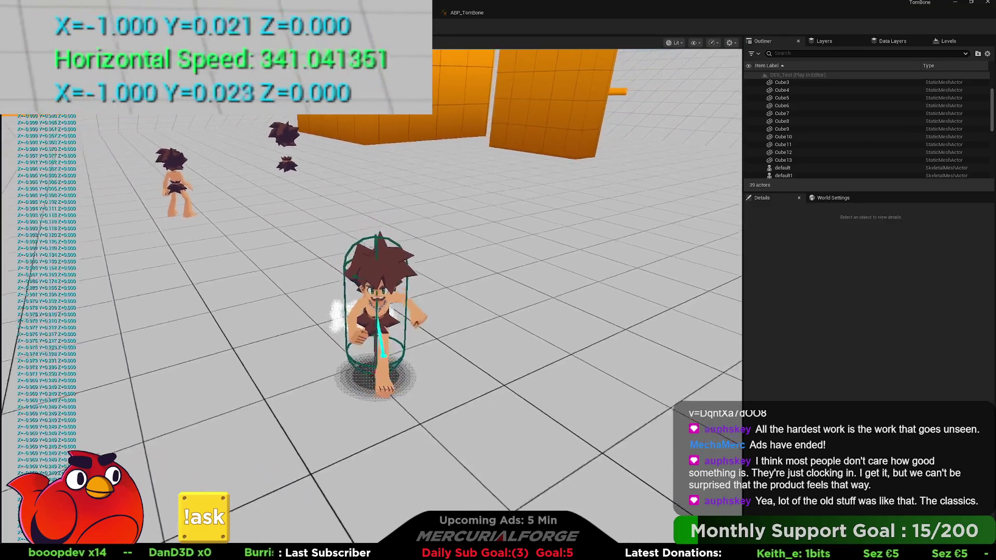
key("d")
key("w")
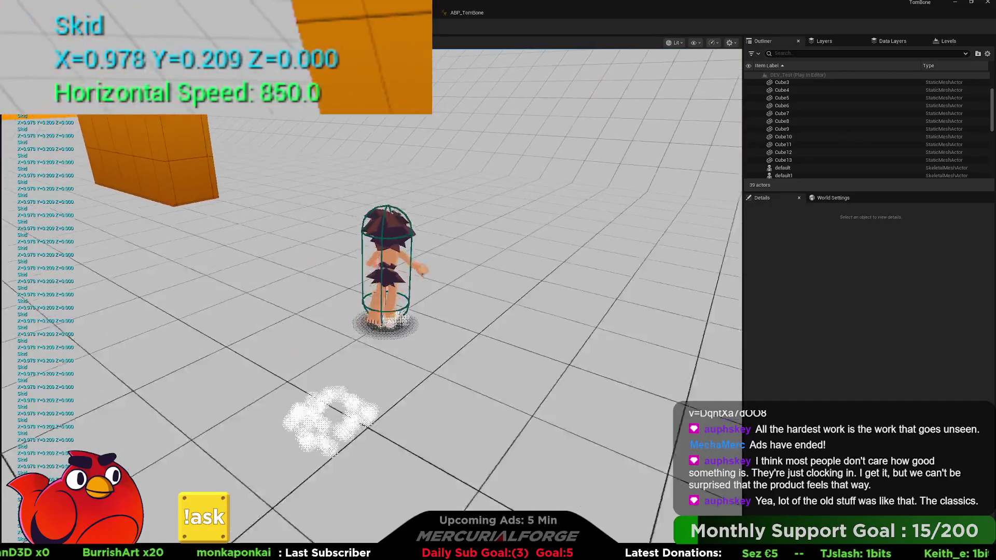
key("s")
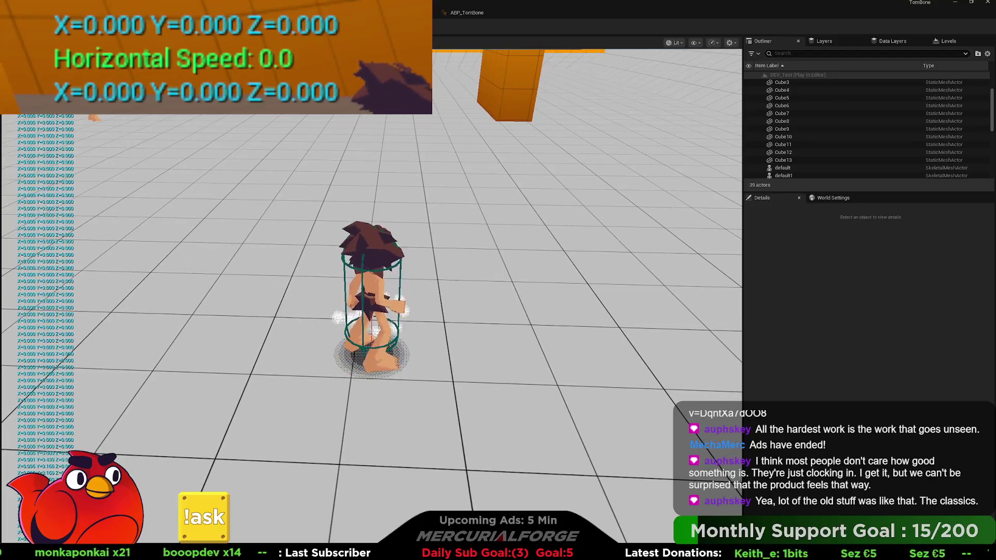
key("Escape")
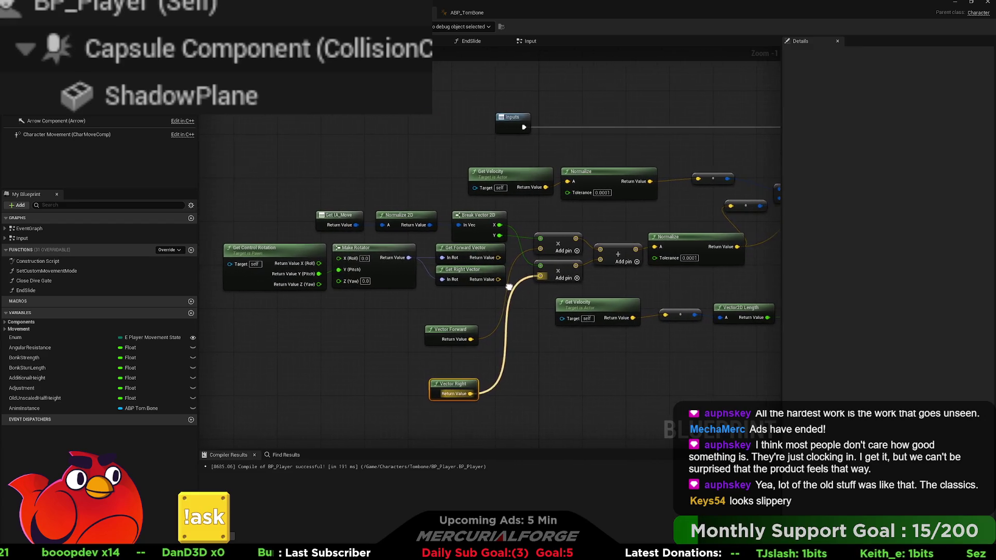
Step: Pan across the BP_Player graph to review the dot, comparison and input-direction nodes
left_click_drag(491, 295, 378, 291)
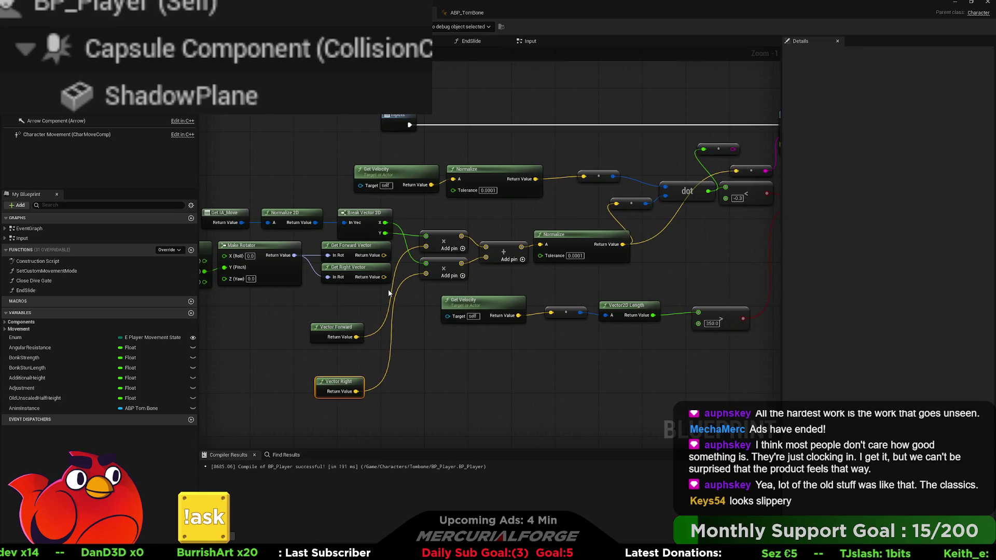
left_click_drag(390, 290, 514, 296)
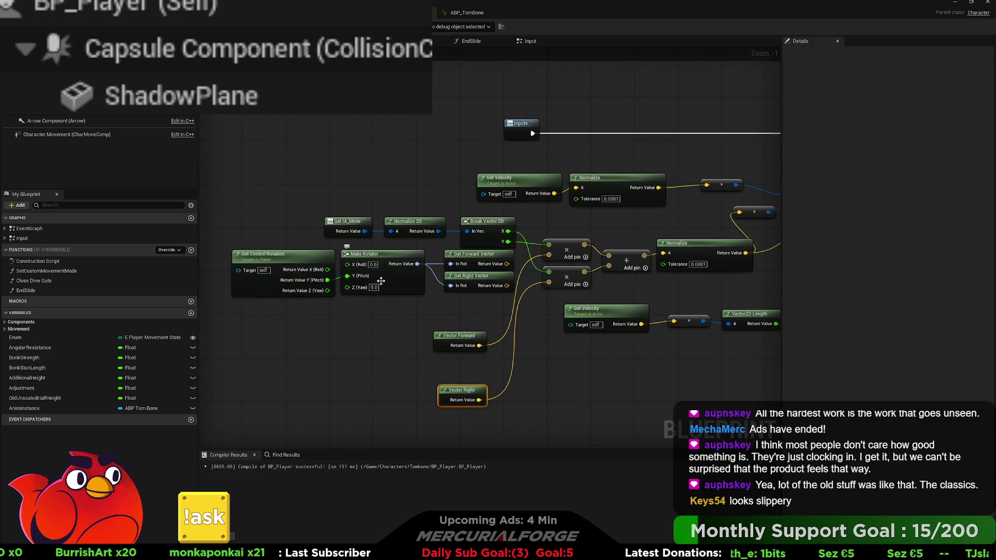
left_click_drag(381, 281, 294, 281)
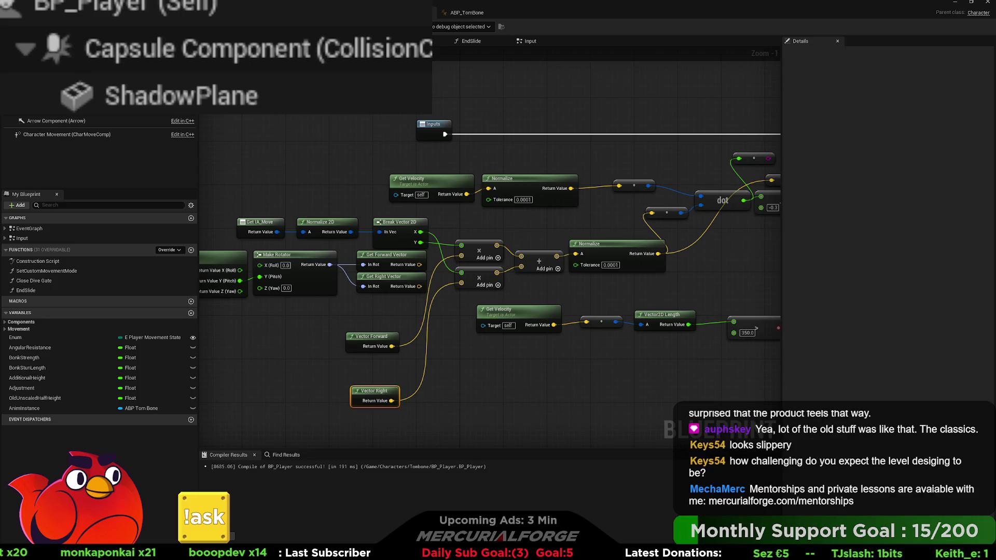
mouse_move(490, 271)
left_mouse_down()
mouse_move(360, 241)
mouse_move(280, 251)
mouse_move(310, 259)
mouse_move(277, 276)
left_mouse_up()
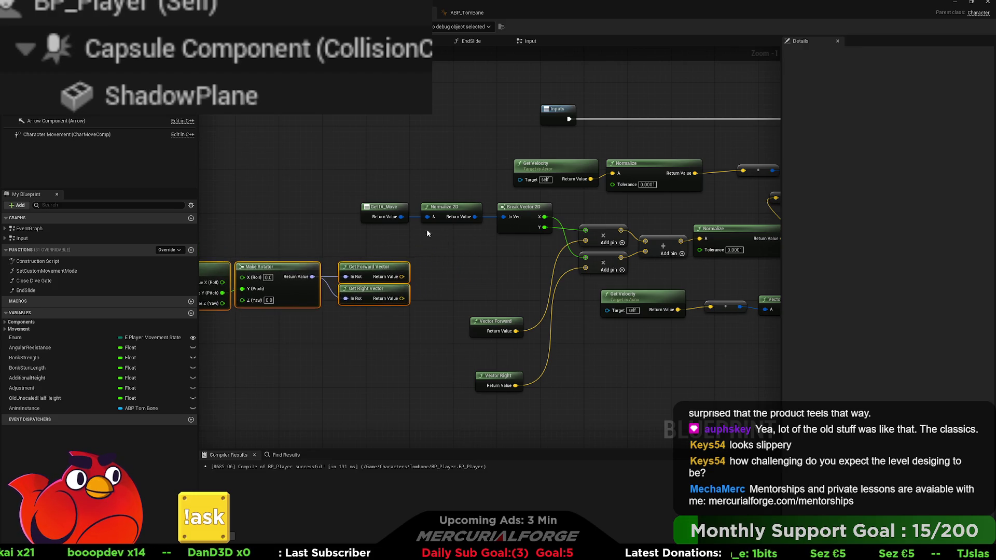
Step: Place Vector Right and Vector Forward beside the multiply nodes and pan to check the comparison chain
left_click_drag(494, 375, 522, 247)
left_click(496, 324, "ctrl")
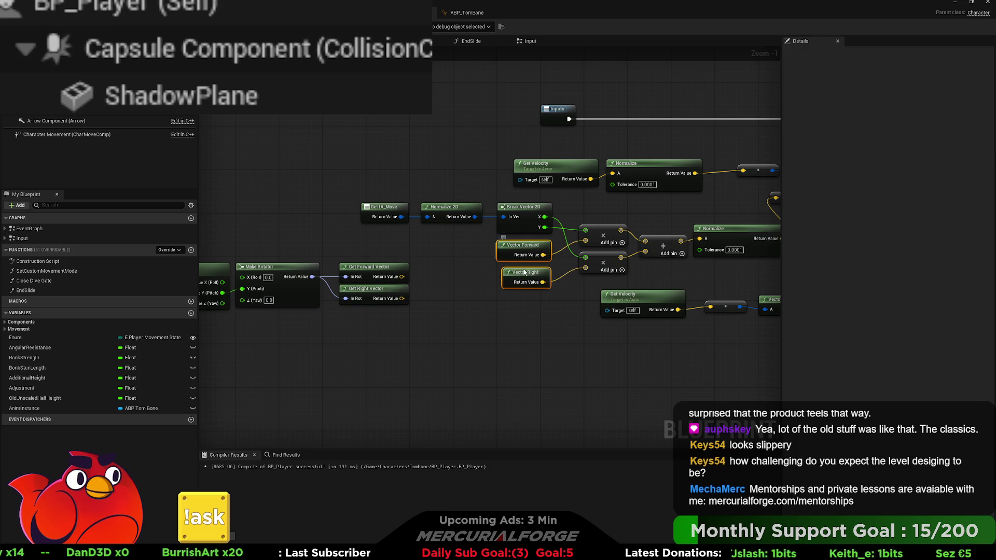
left_click_drag(527, 276, 431, 276)
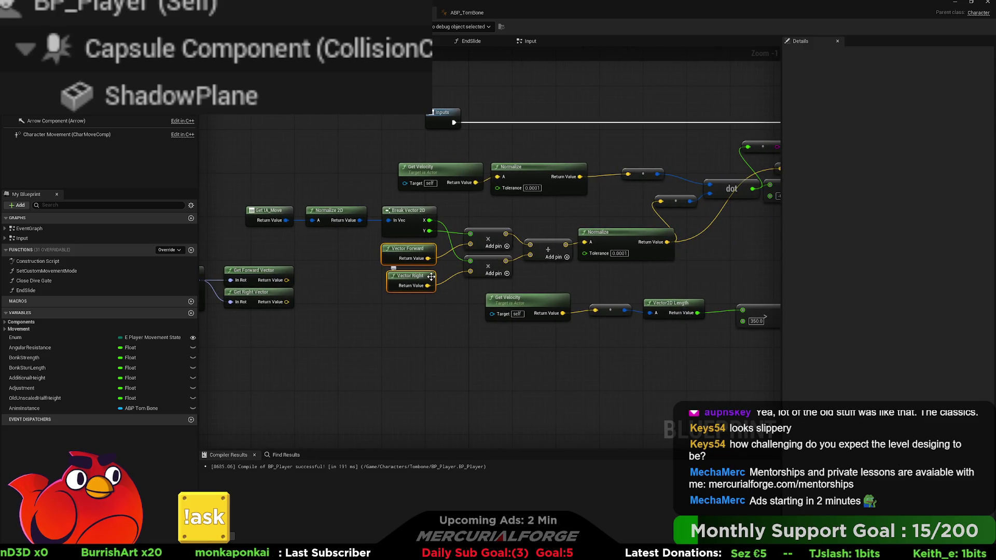
left_click_drag(551, 276, 482, 276)
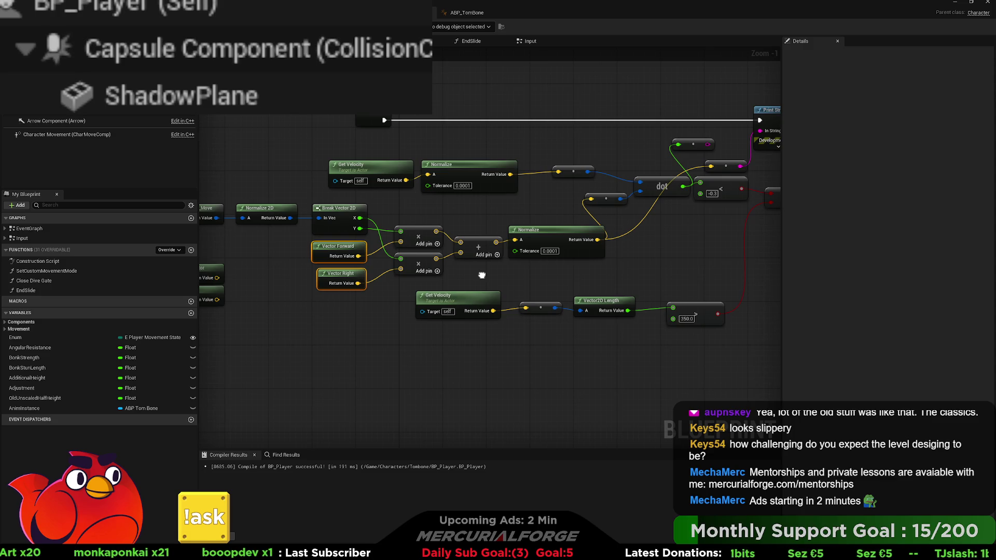
mouse_move(482, 275)
left_mouse_down()
mouse_move(534, 292)
mouse_move(573, 285)
mouse_move(527, 283)
left_mouse_up()
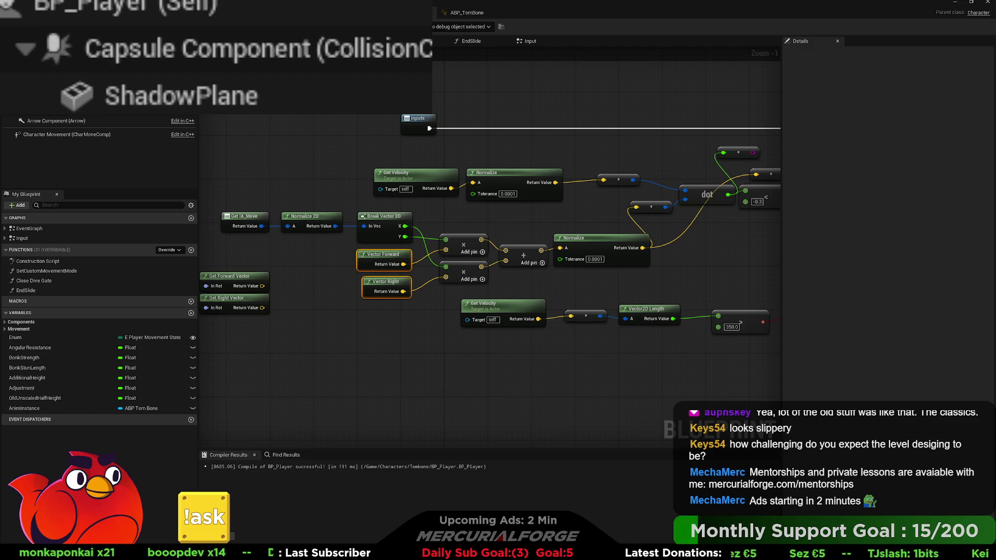
mouse_move(738, 228)
left_mouse_down()
mouse_move(594, 258)
mouse_move(570, 276)
mouse_move(518, 256)
mouse_move(590, 279)
left_mouse_up()
mouse_move(427, 304)
left_mouse_down()
mouse_move(467, 300)
mouse_move(518, 274)
mouse_move(512, 268)
mouse_move(719, 262)
left_mouse_up()
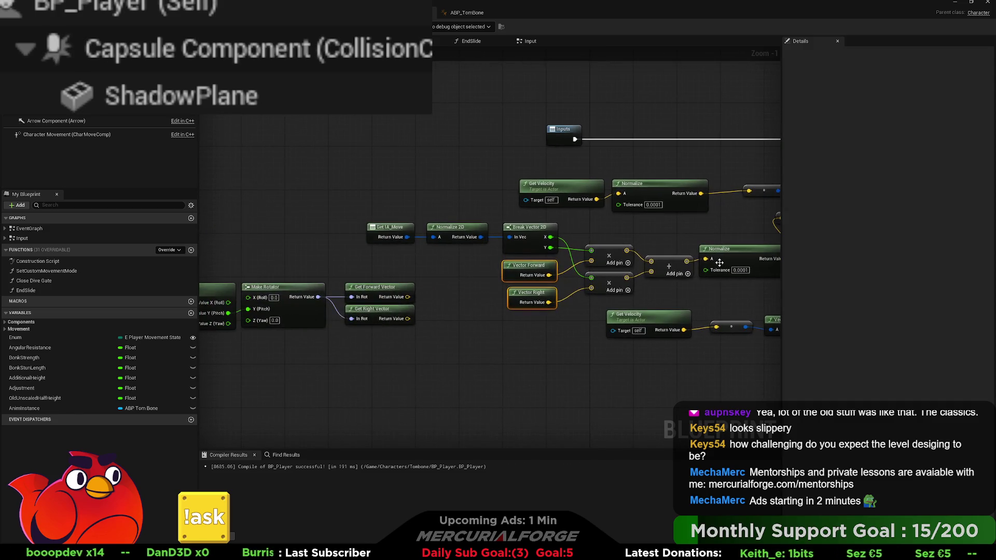
mouse_move(474, 288)
left_mouse_down()
mouse_move(445, 236)
mouse_move(400, 228)
left_mouse_up()
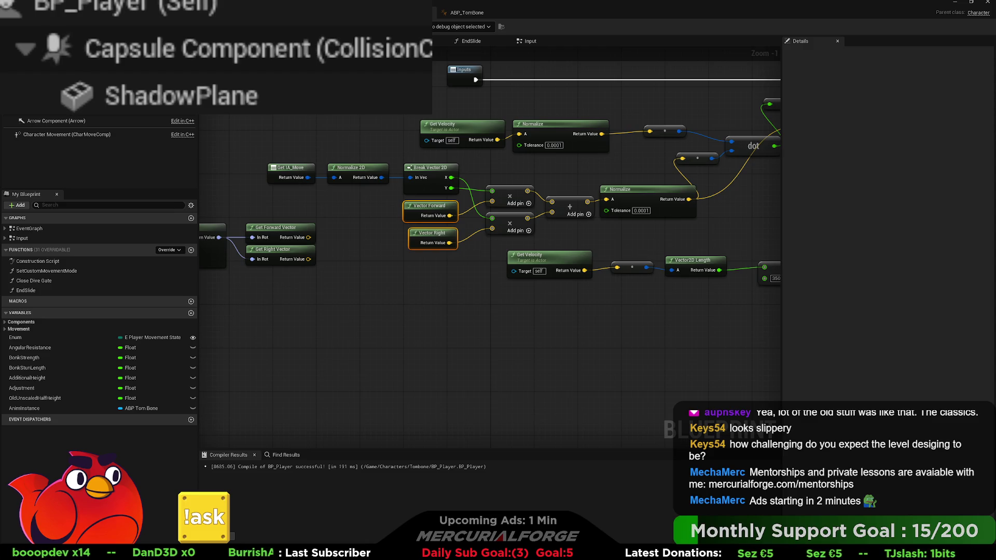
Step: Move Get Control Rotation, Make Rotator and the vector nodes down below the others
left_click_drag(470, 336, 485, 344)
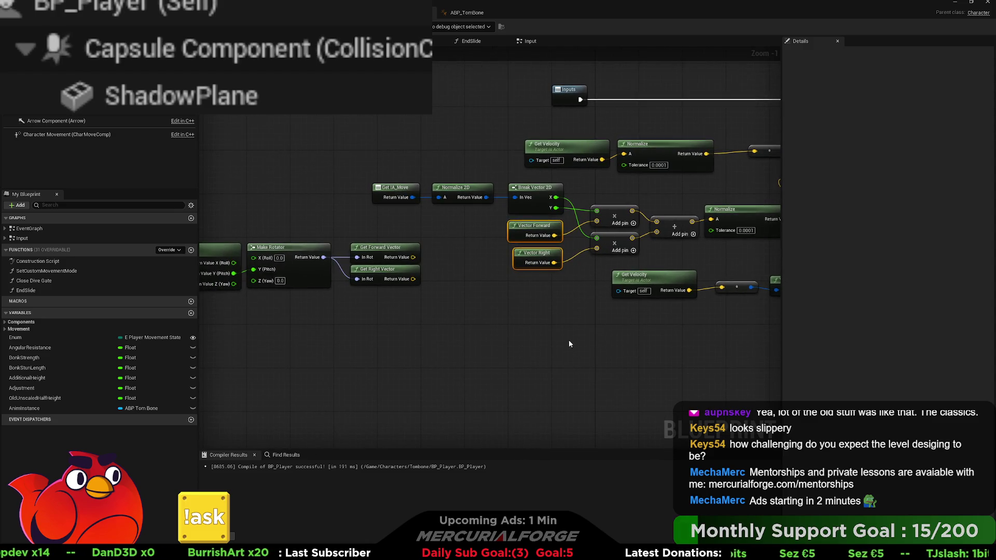
left_click_drag(568, 339, 586, 315)
mouse_move(515, 302)
left_mouse_down()
mouse_move(664, 329)
mouse_move(570, 326)
left_mouse_up()
mouse_move(472, 303)
left_mouse_down()
mouse_move(273, 251)
mouse_move(262, 371)
left_mouse_up()
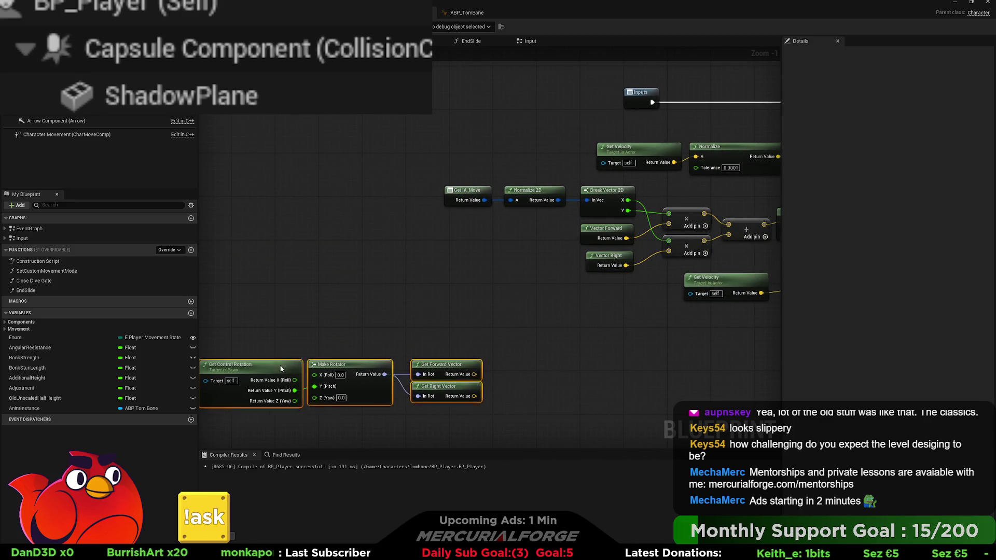
left_click_drag(533, 278, 495, 269)
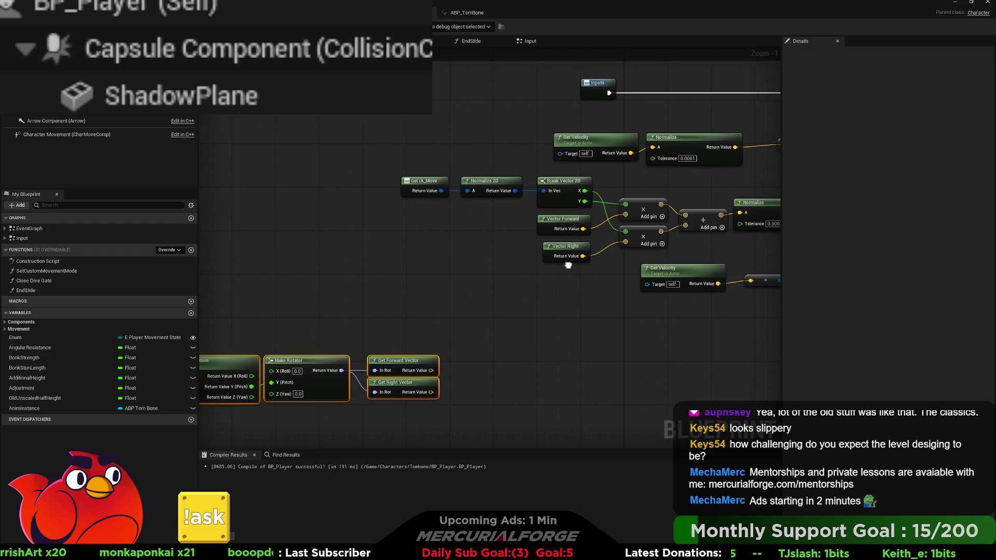
Step: Shift the Get IA_Move through Add node group to the left
left_click_drag(557, 268, 503, 265)
mouse_move(648, 247)
left_mouse_down()
mouse_move(565, 203)
mouse_move(387, 176)
left_mouse_up()
left_click_drag(504, 184, 363, 185)
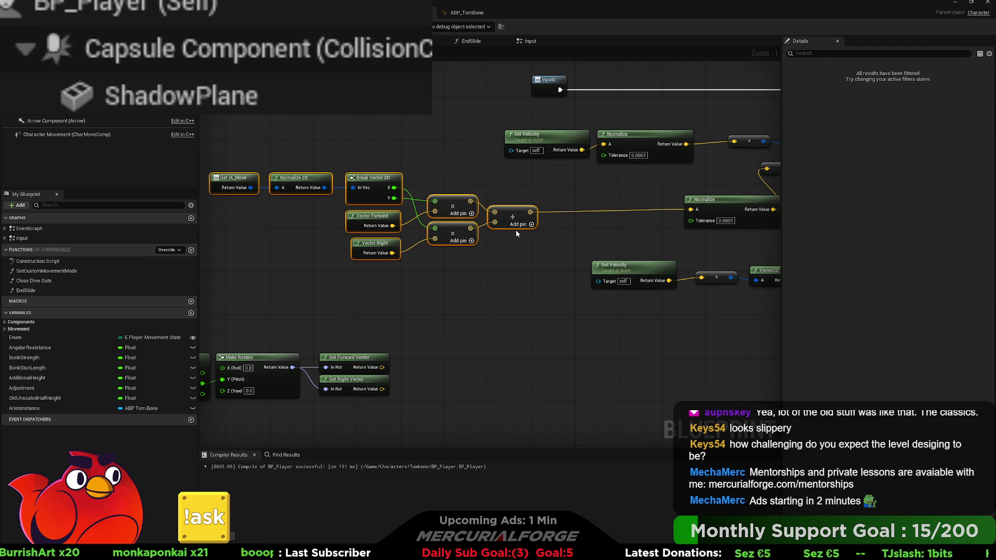
Step: Wire the vector output into Print String's In String via an auto conversion node, then return to the level
left_click_drag(551, 215, 365, 226)
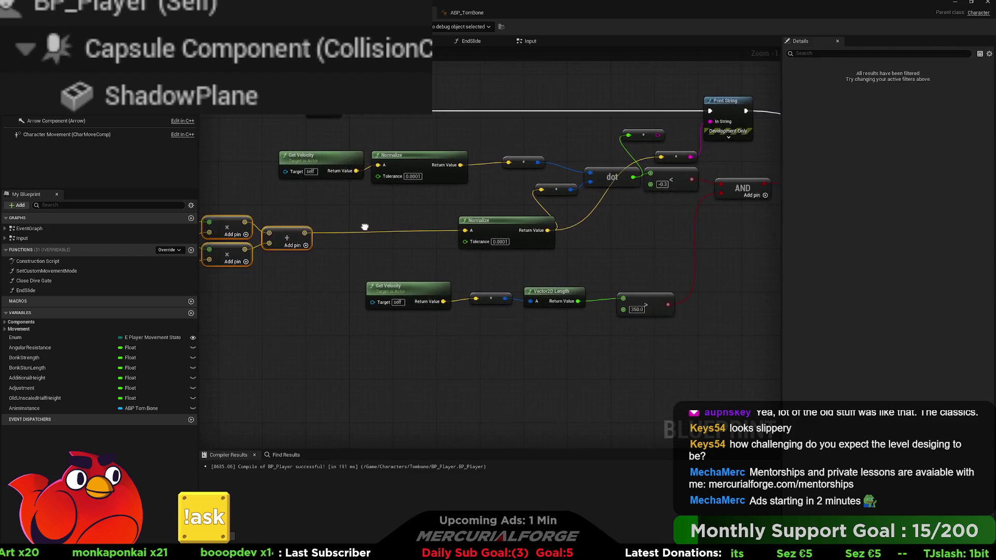
mouse_move(571, 190)
left_mouse_down()
mouse_move(701, 120)
mouse_move(716, 125)
left_mouse_up()
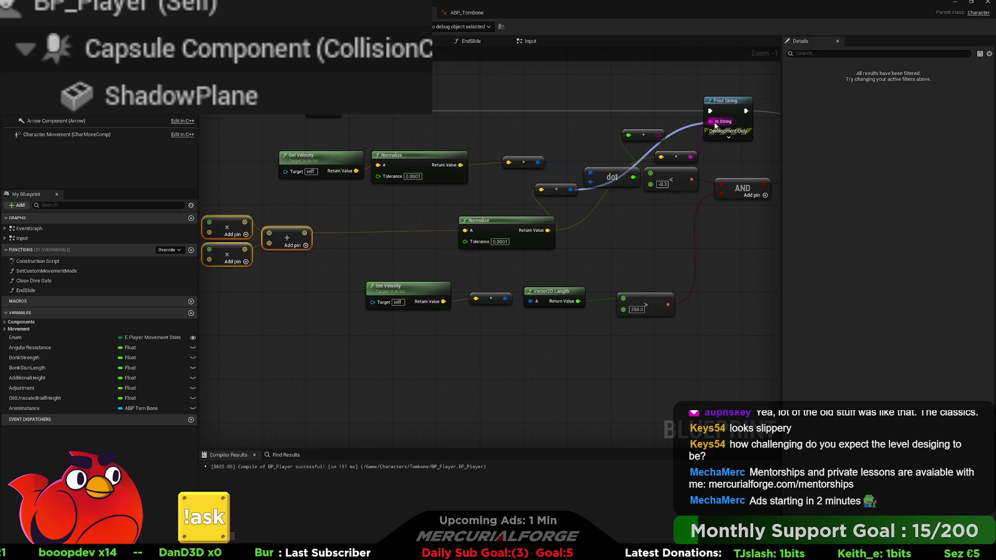
left_click_drag(716, 125, 716, 126)
left_click_drag(636, 152, 587, 146)
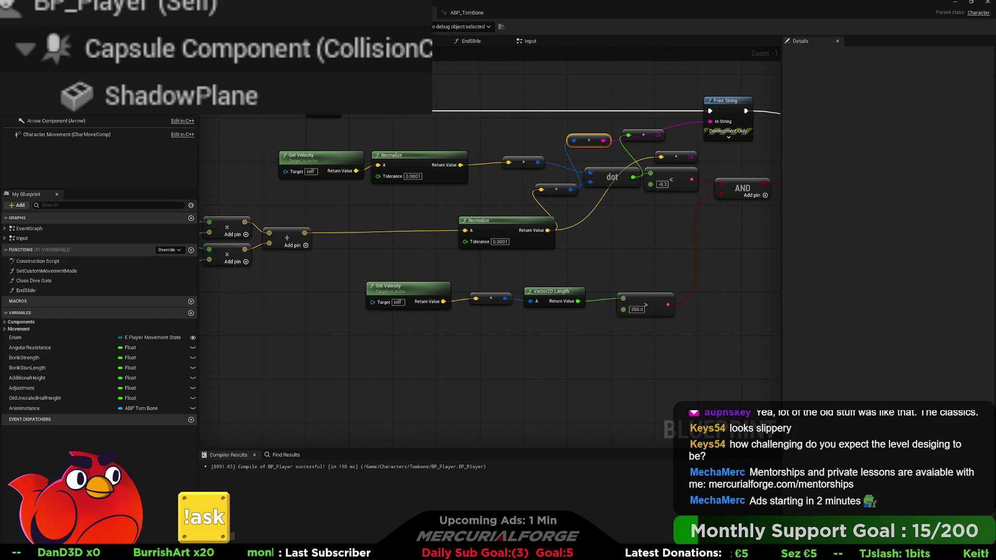
key("alt+Tab")
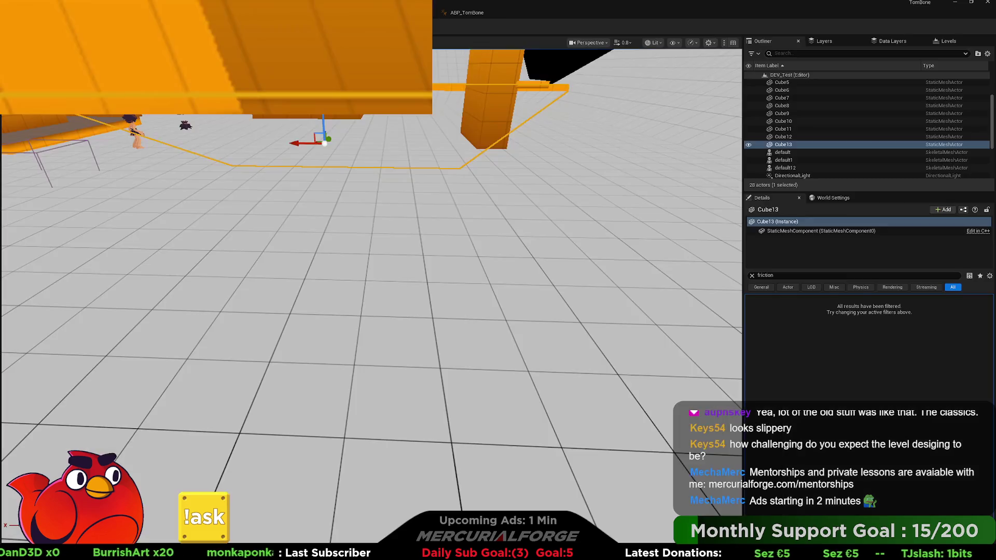
Step: Start a Play In Editor test of the level with the running character
key("alt+p")
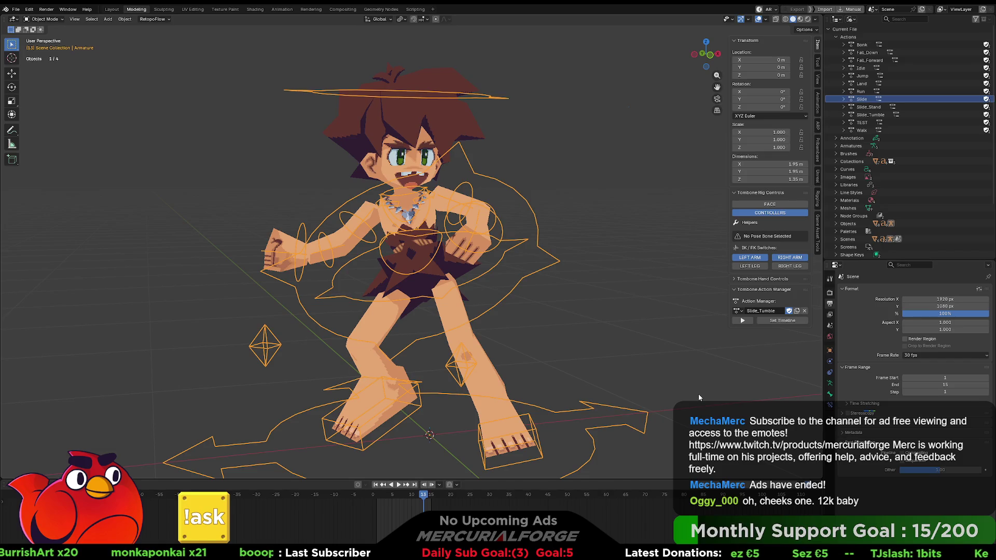
Step: Make Run_Stop the rig's active action and fit the timeline to its frame range
left_click(699, 396)
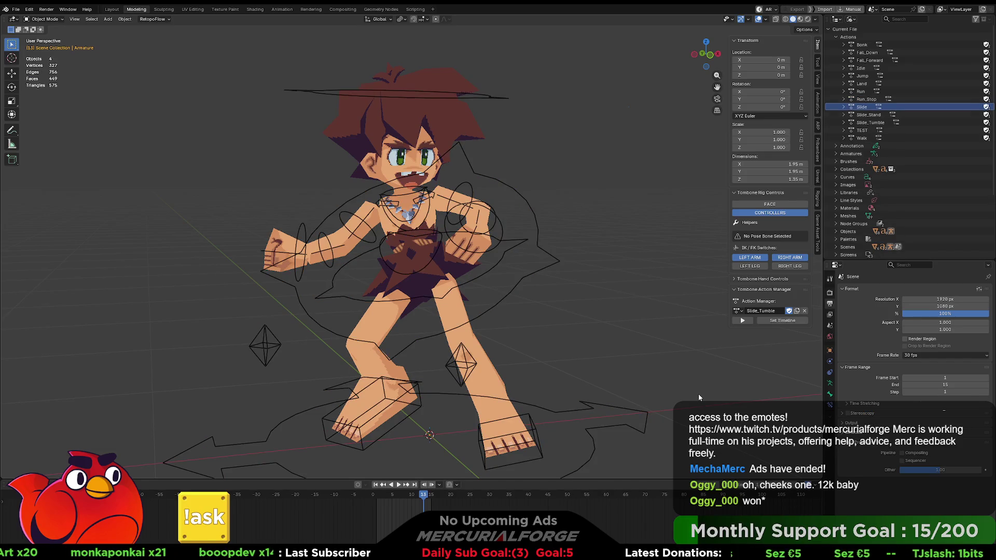
left_click(739, 311)
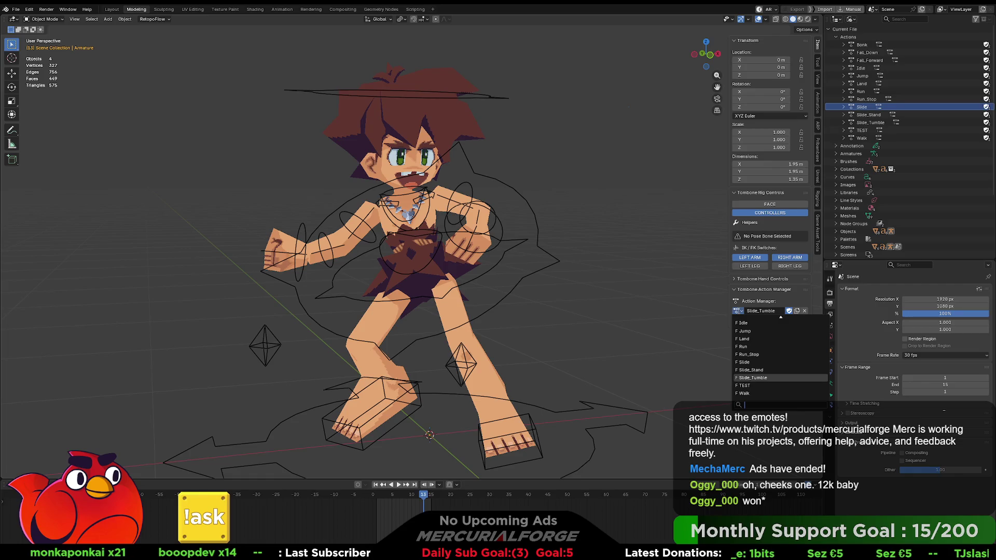
left_click(752, 354)
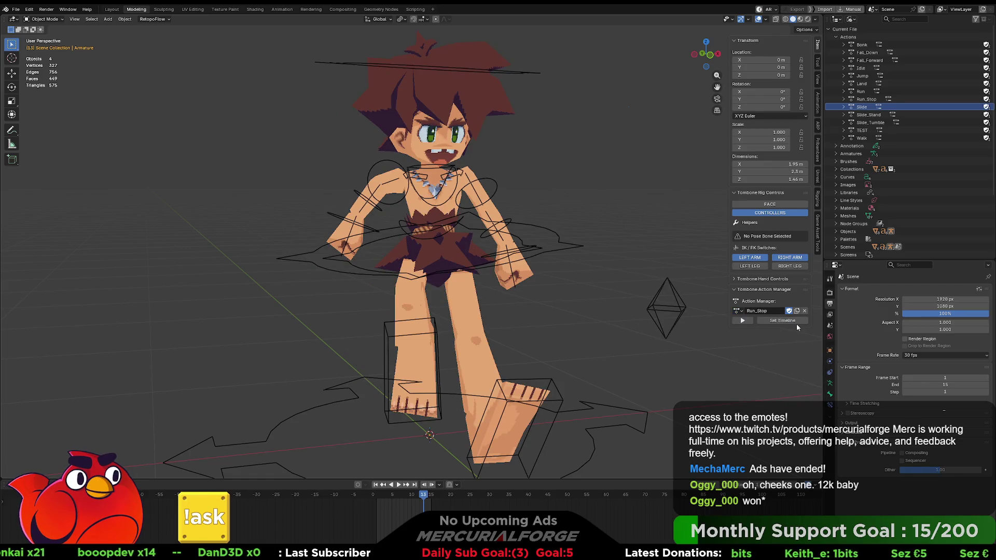
left_click(776, 322)
Step: Play back the Run_Stop animation, orbiting around the character, then scrub through its frames
left_click(743, 321)
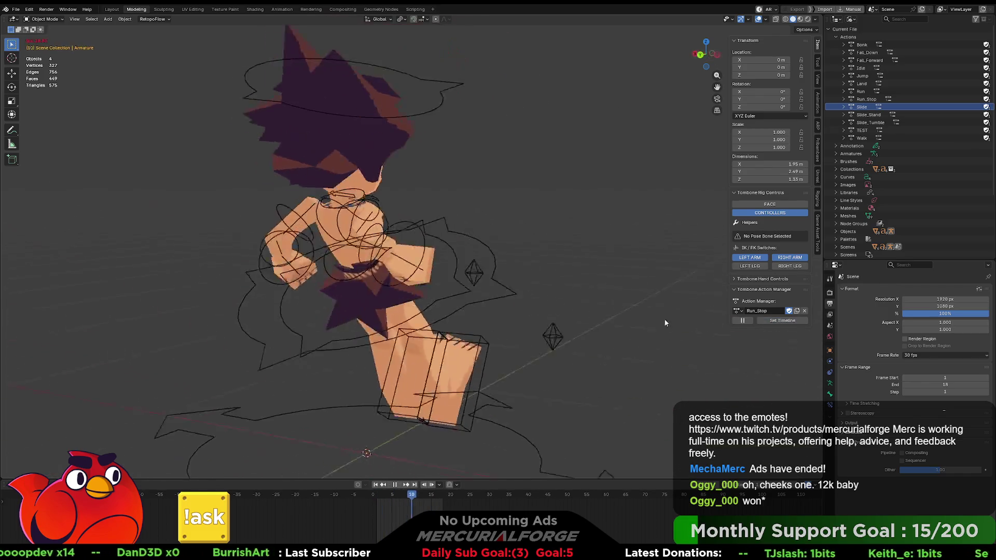
mouse_move(694, 323)
left_mouse_down()
mouse_move(384, 316)
mouse_move(808, 328)
mouse_move(44, 313)
mouse_move(89, 306)
mouse_move(398, 321)
mouse_move(469, 184)
left_mouse_up()
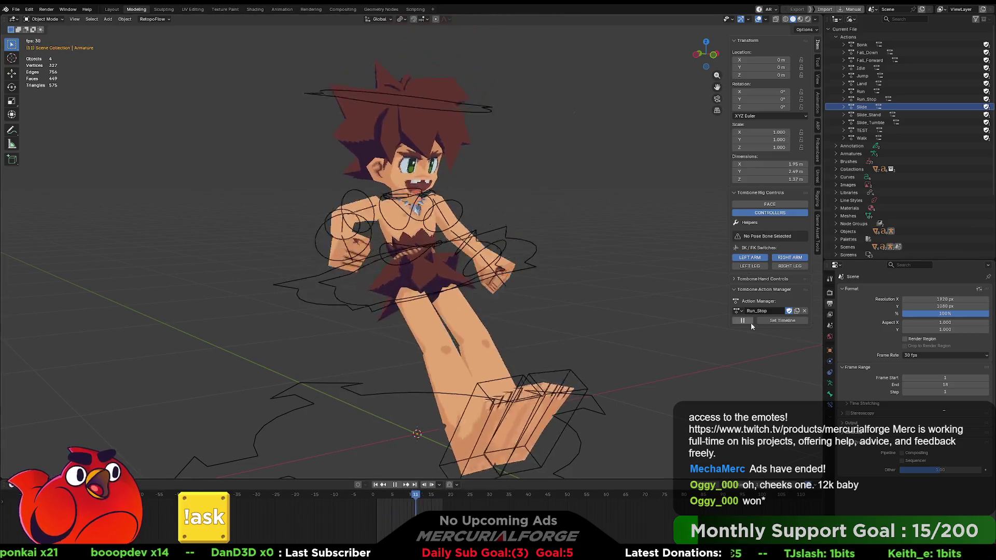
left_click(743, 321)
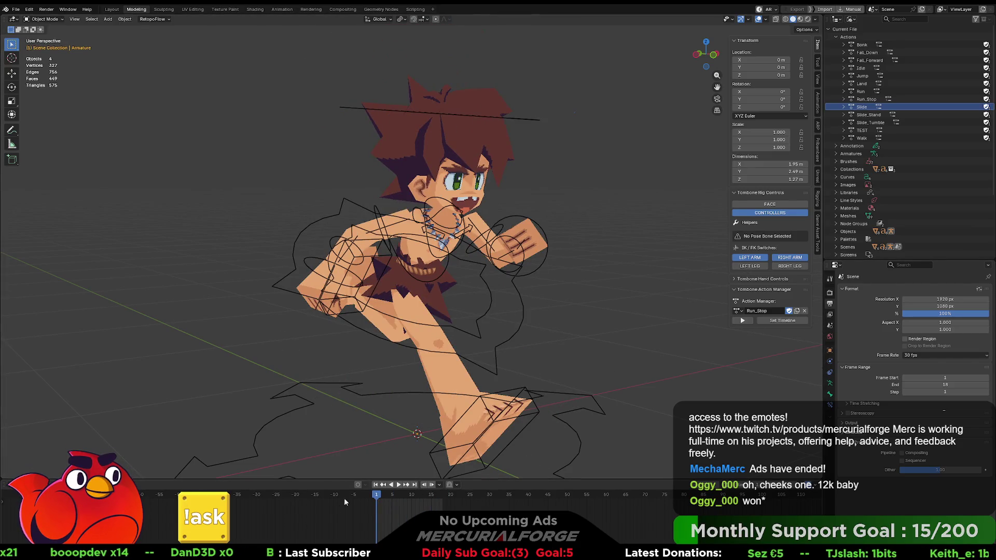
key("space")
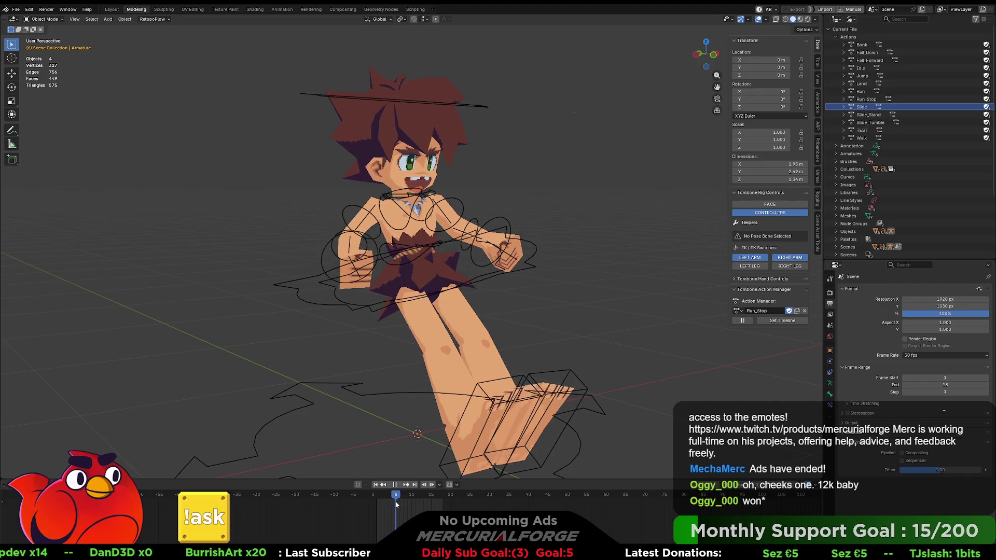
mouse_move(390, 504)
left_mouse_down()
mouse_move(459, 505)
mouse_move(388, 501)
mouse_move(435, 501)
mouse_move(411, 500)
left_mouse_up()
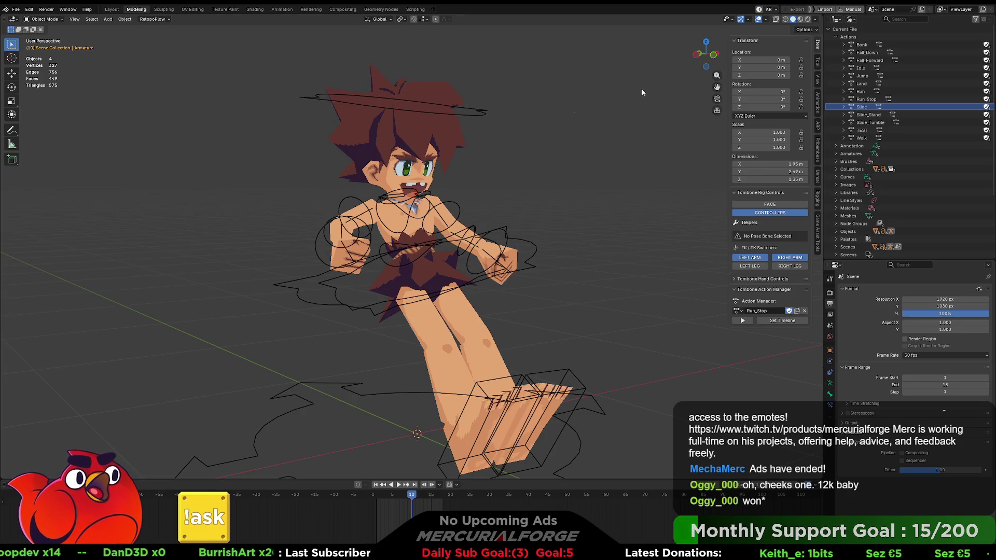
Step: Export the armature's Run_Stop active action as FBX from Blender, then open Unreal's content drawer
left_click(819, 220)
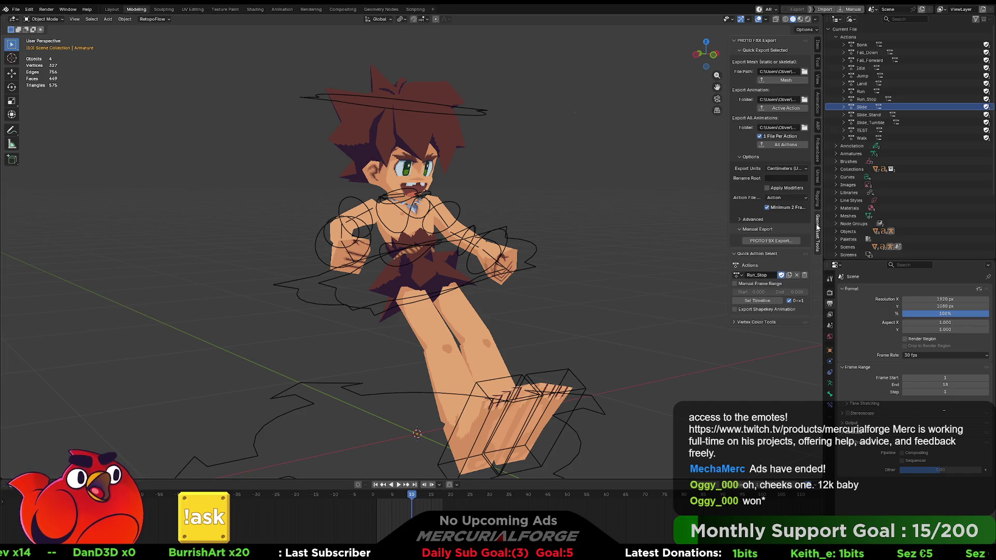
left_click(786, 114)
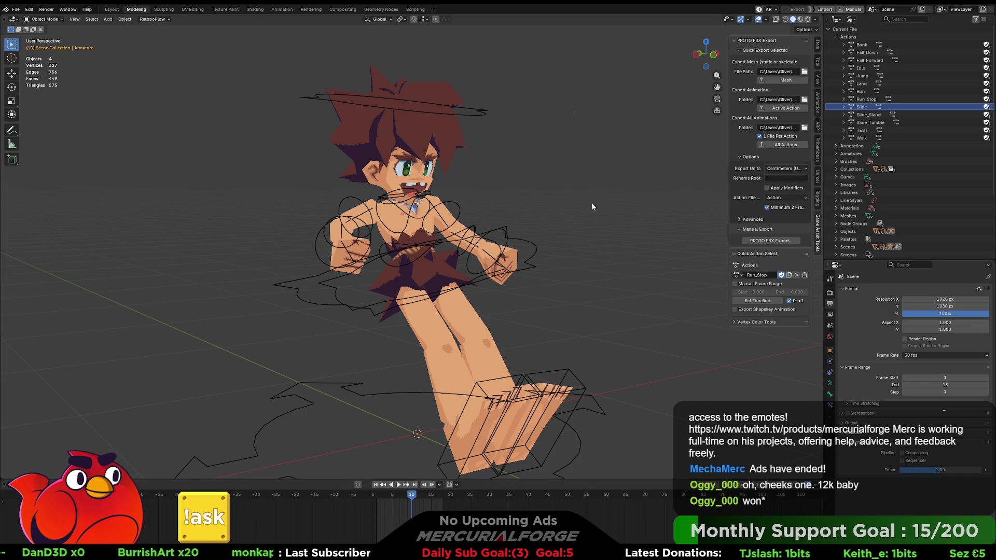
left_click(530, 244)
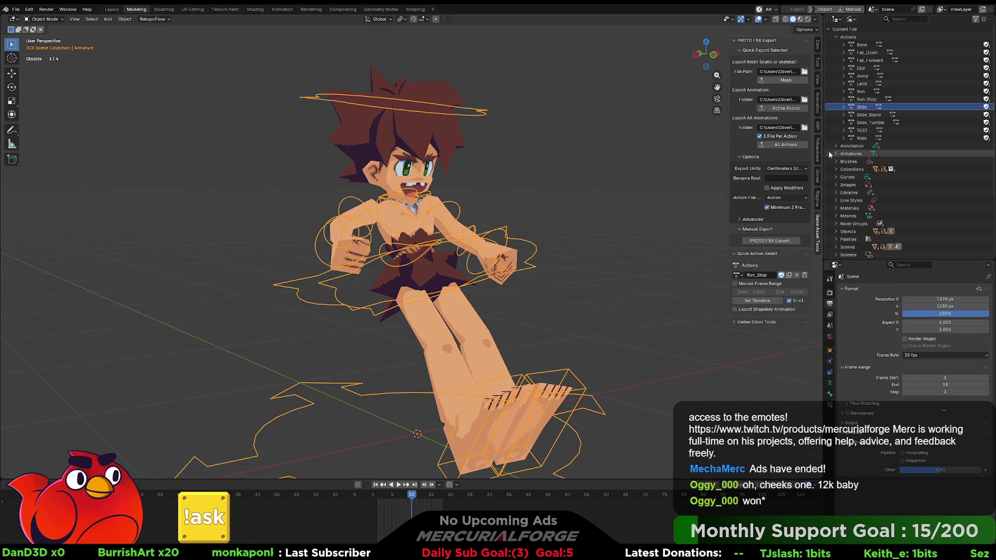
left_click(786, 108)
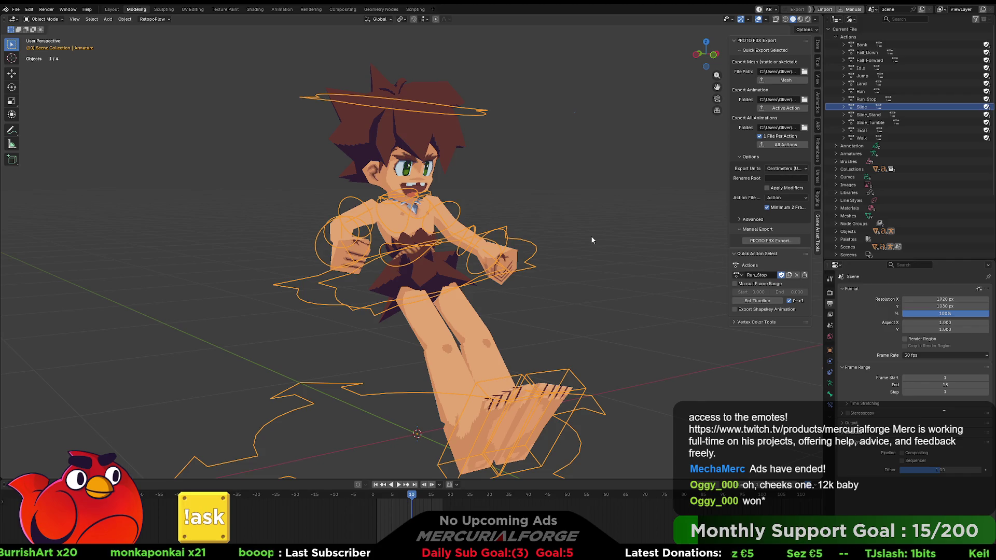
key("alt+Tab")
key("ctrl+space")
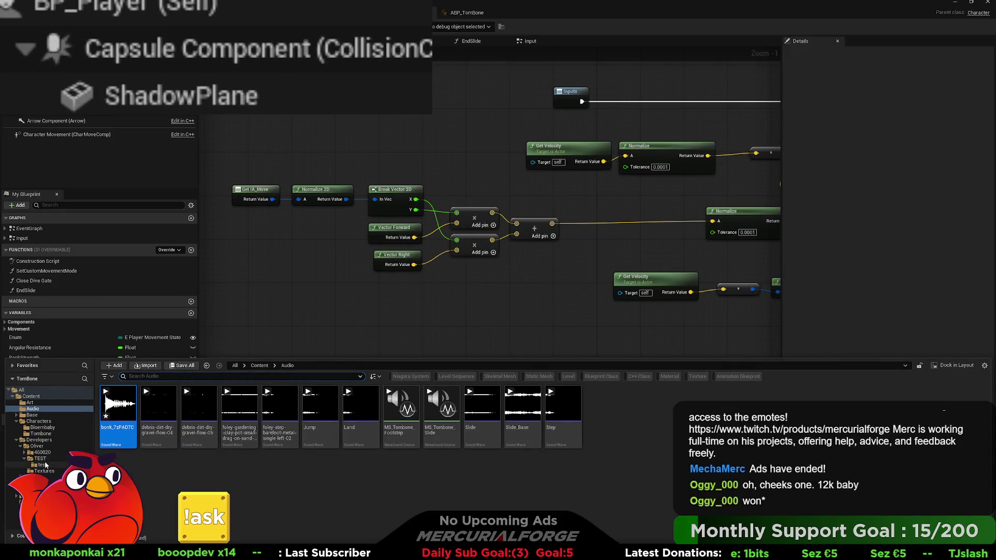
Step: Check the newly imported animation in TEST > test, then close the drawer to show BP_Player's skid graph
left_click(41, 459)
left_click(114, 408)
double_click(115, 409)
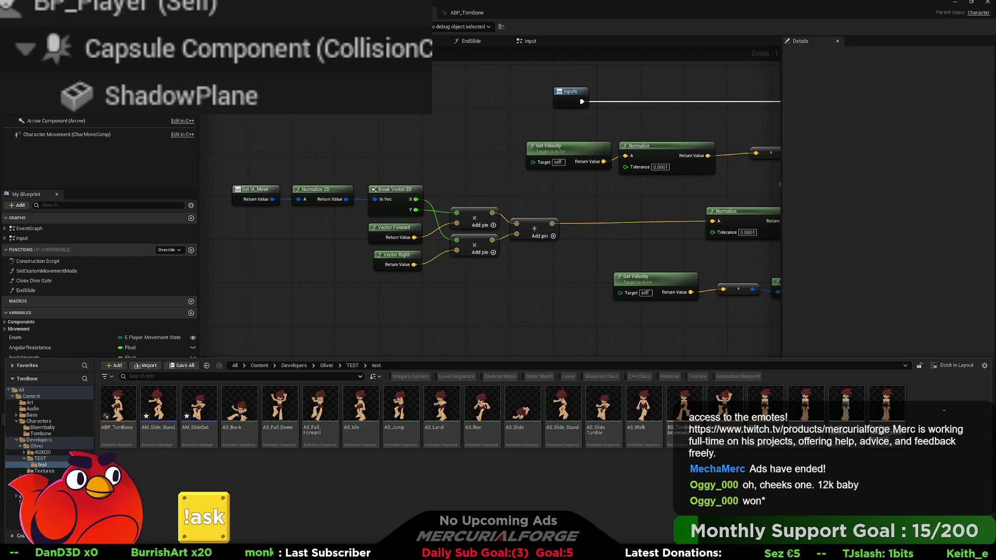
left_click(758, 408)
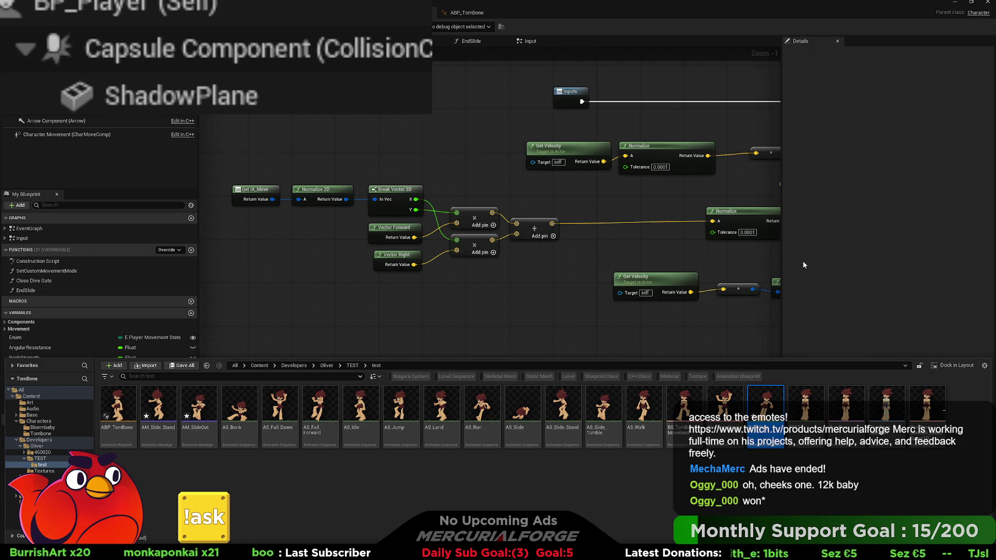
left_click(448, 475)
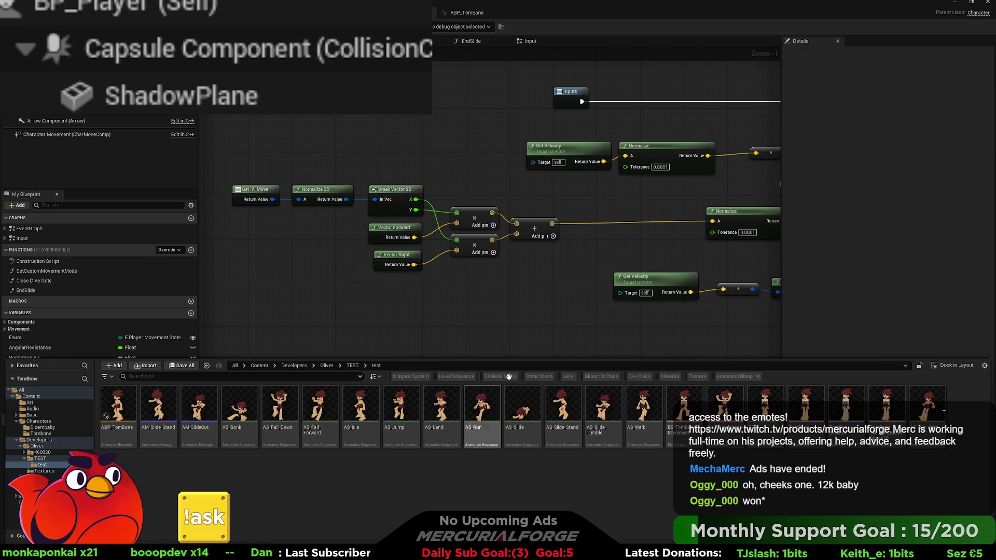
left_click(527, 288)
left_click_drag(527, 289, 508, 292)
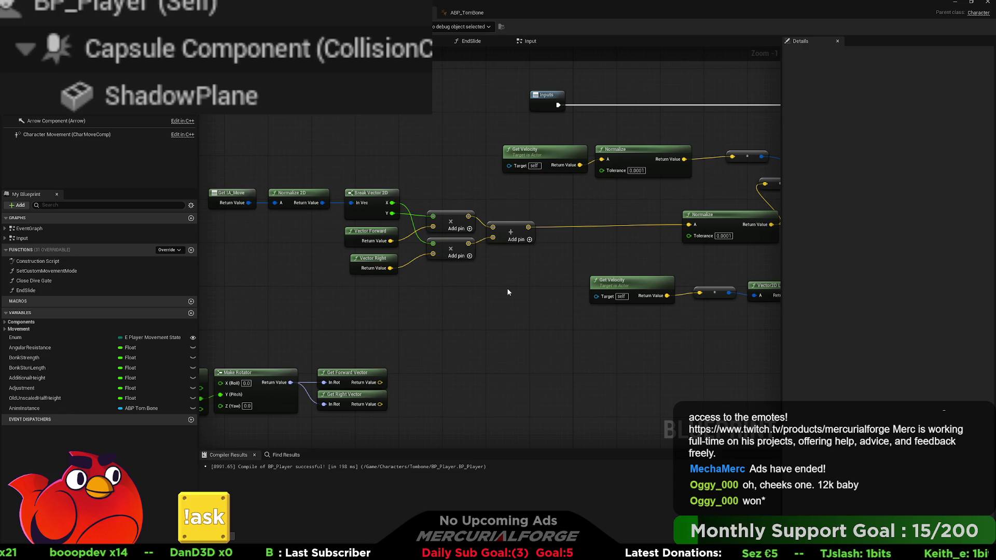
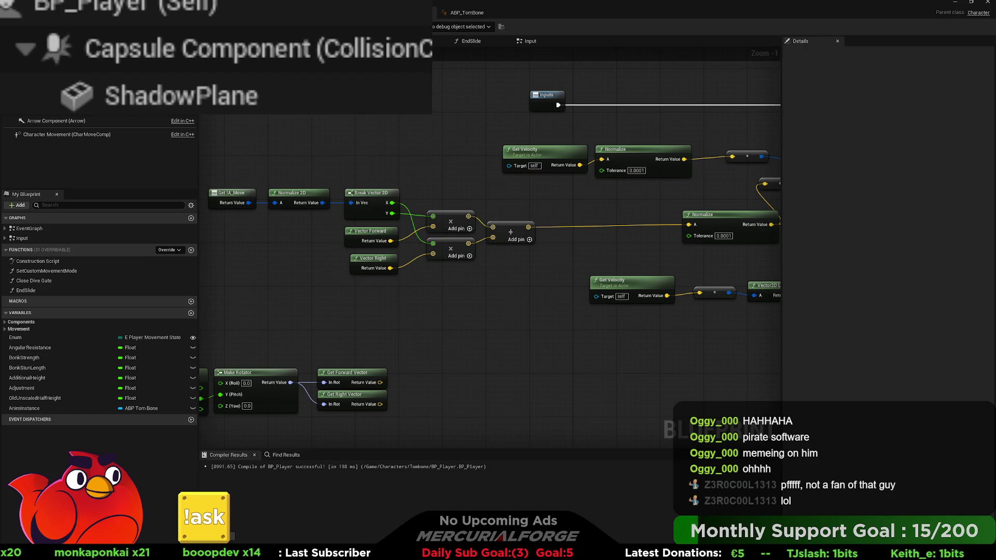
Step: Move the forward/right math aside, feed Break Vector 2D's X into a new Make Vector, and tidy Normalize
mouse_move(509, 279)
left_mouse_down()
mouse_move(538, 281)
mouse_move(468, 267)
mouse_move(371, 226)
left_mouse_up()
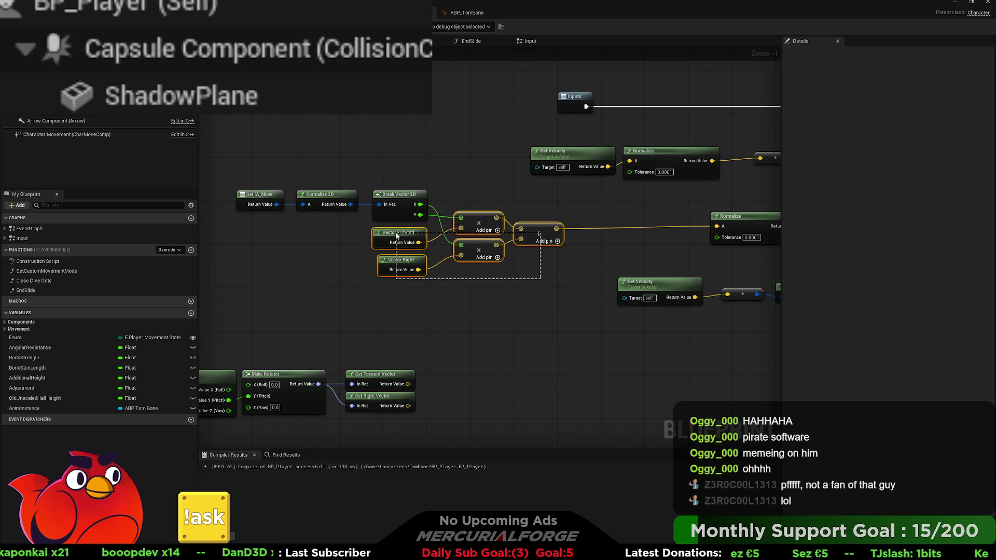
mouse_move(484, 221)
left_mouse_down()
mouse_move(473, 280)
mouse_move(483, 283)
left_mouse_up()
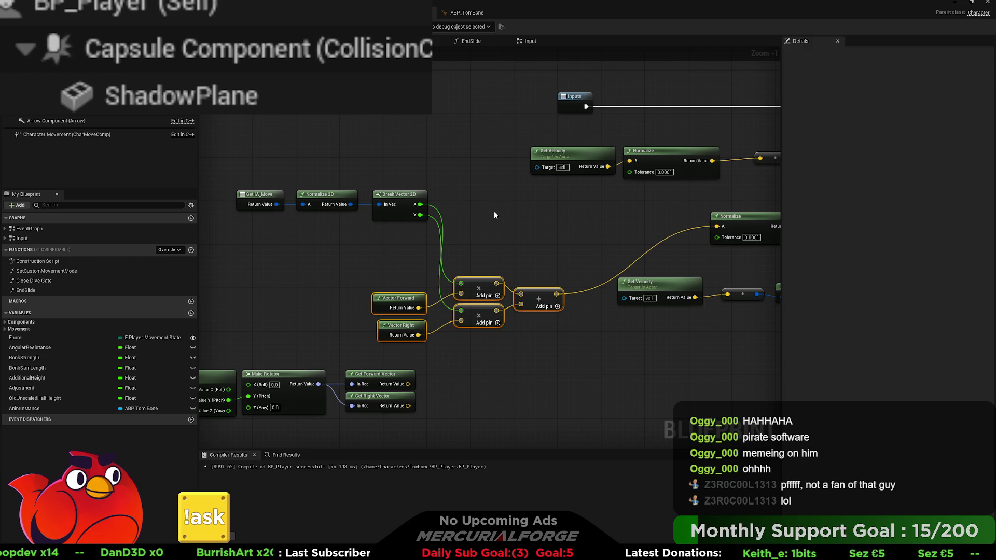
key("ctrl+v")
mouse_move(421, 204)
left_mouse_down()
mouse_move(499, 221)
mouse_move(456, 226)
mouse_move(524, 236)
mouse_move(483, 255)
mouse_move(650, 256)
mouse_move(530, 259)
mouse_move(509, 247)
left_mouse_up()
left_click_drag(768, 219, 646, 232)
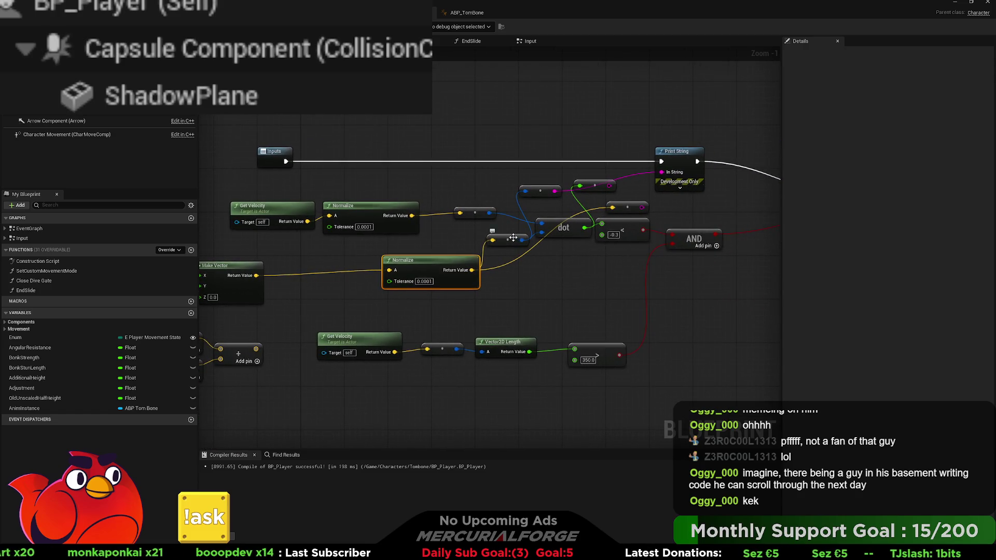
left_click_drag(513, 237, 502, 236)
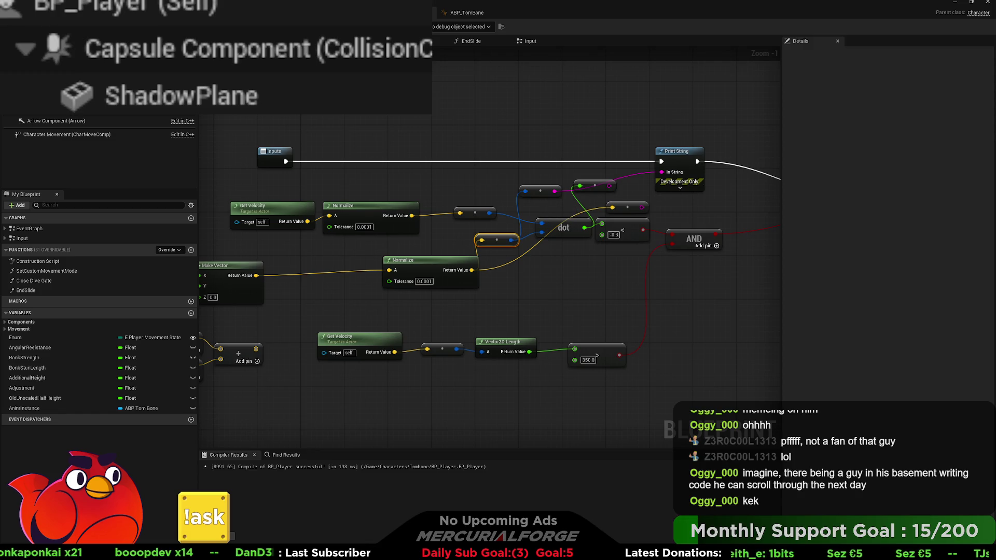
Step: Play-test the character running in the level, then return to the BP_Player graph
key("alt+Tab")
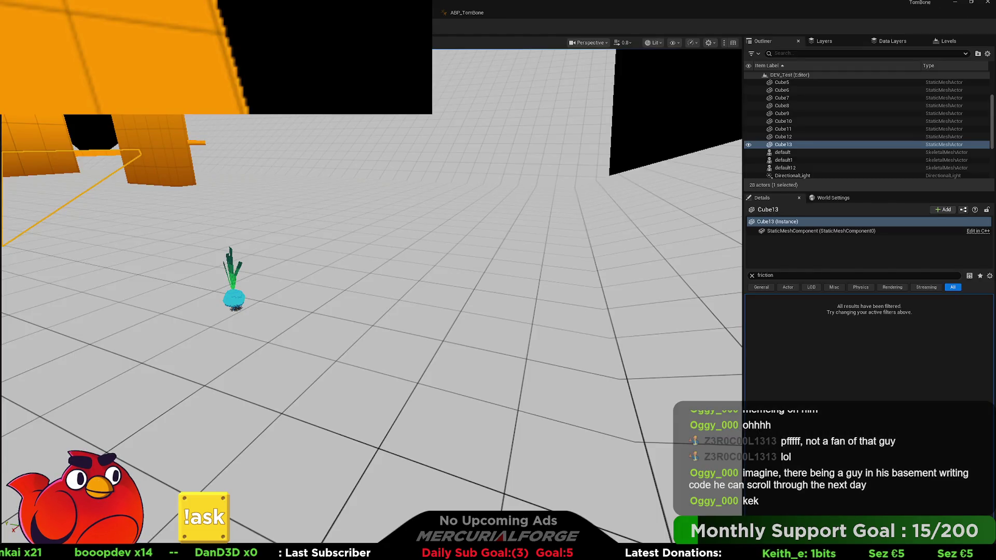
key("alt+p")
key("w")
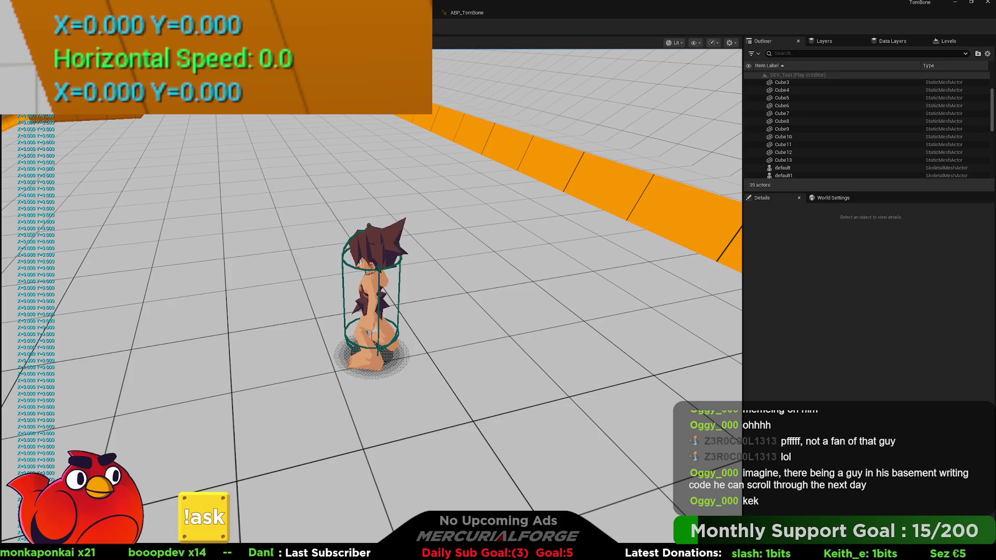
key("Escape")
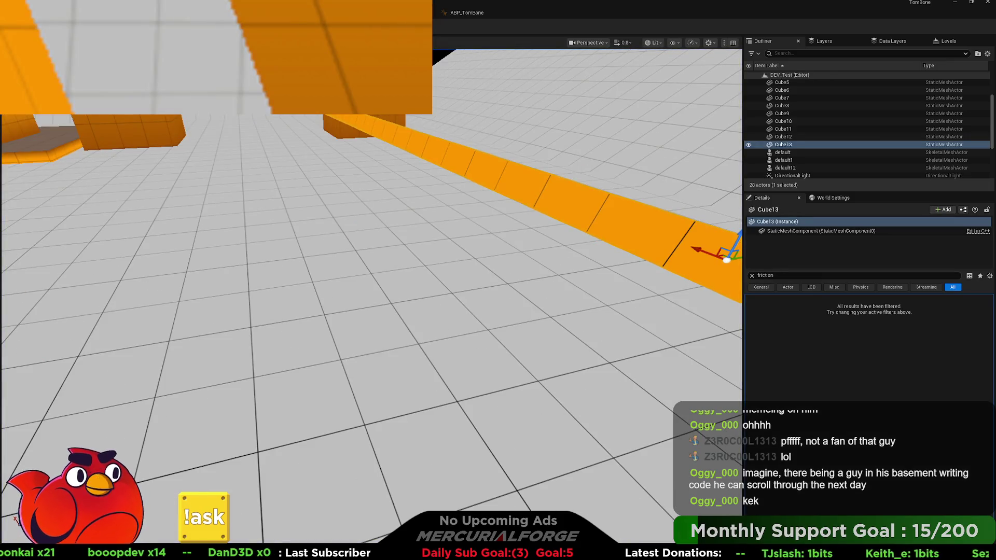
left_click(425, 12)
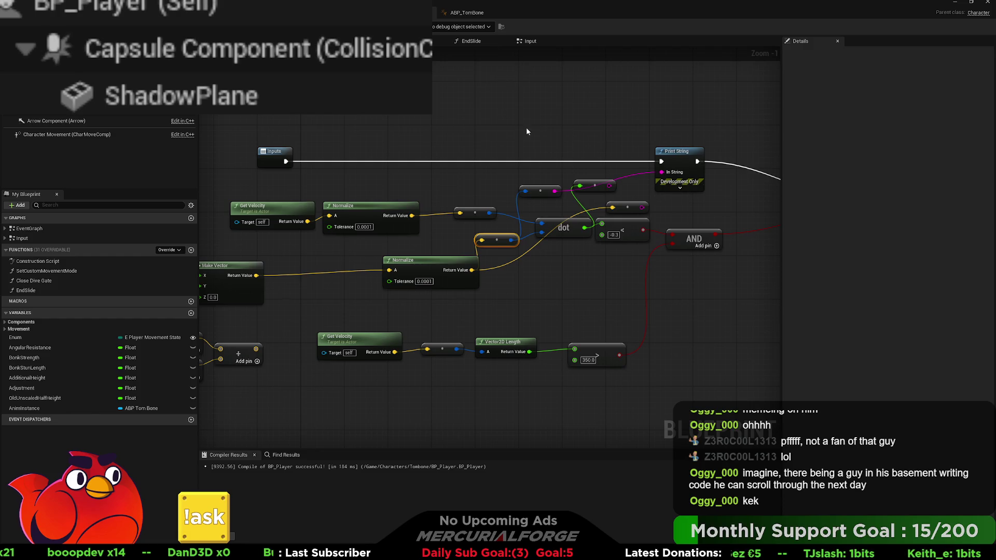
Step: Delete two reroute nodes, wire Normalize into the remaining reroute, and shift the dot, < and AND nodes right
left_click_drag(631, 179, 599, 210)
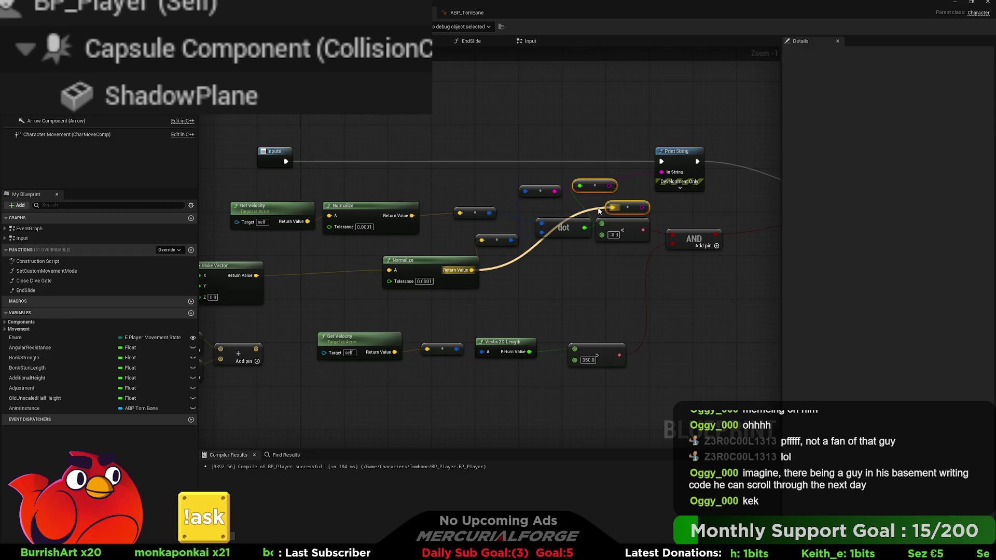
mouse_move(599, 210)
left_mouse_down()
mouse_move(612, 208)
mouse_move(596, 209)
left_mouse_up()
key("Delete")
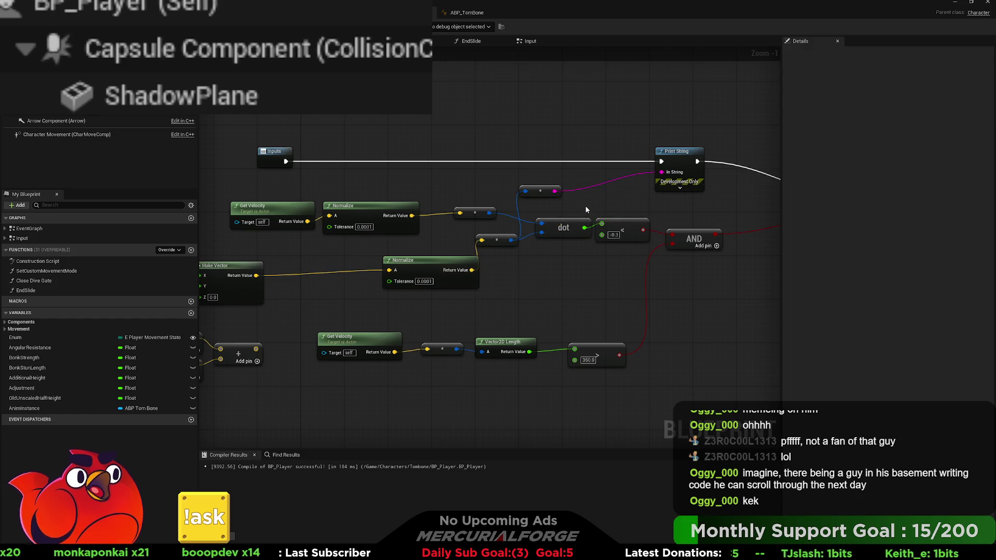
left_click_drag(553, 201, 585, 191)
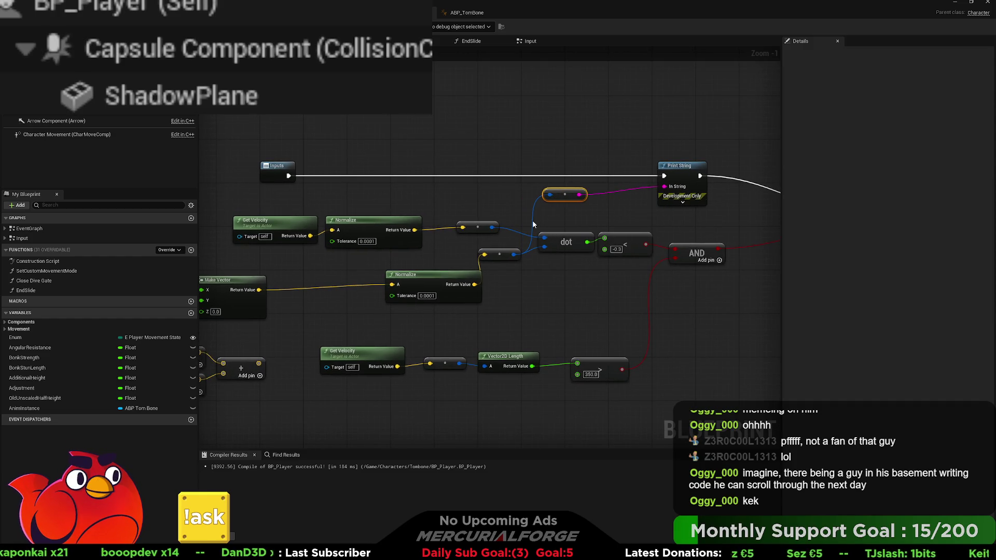
mouse_move(671, 274)
left_mouse_down()
mouse_move(560, 248)
mouse_move(599, 243)
left_mouse_up()
Step: Wire the dot product output into Print String's In String to show it on screen
mouse_move(551, 265)
left_mouse_down()
mouse_move(580, 276)
mouse_move(581, 287)
mouse_move(498, 283)
left_mouse_up()
left_click(580, 276)
left_click(536, 283)
left_click_drag(650, 282, 527, 284)
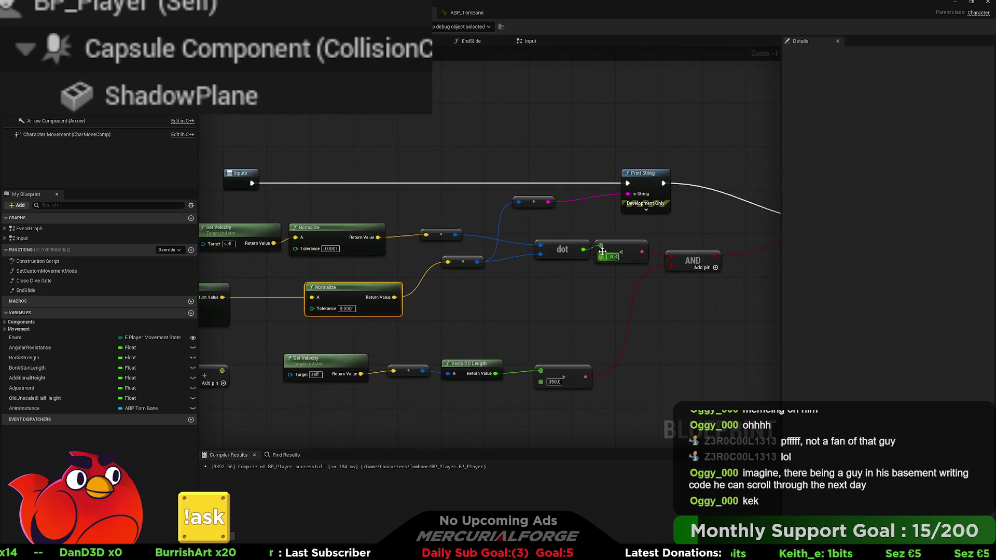
left_click_drag(583, 251, 628, 193)
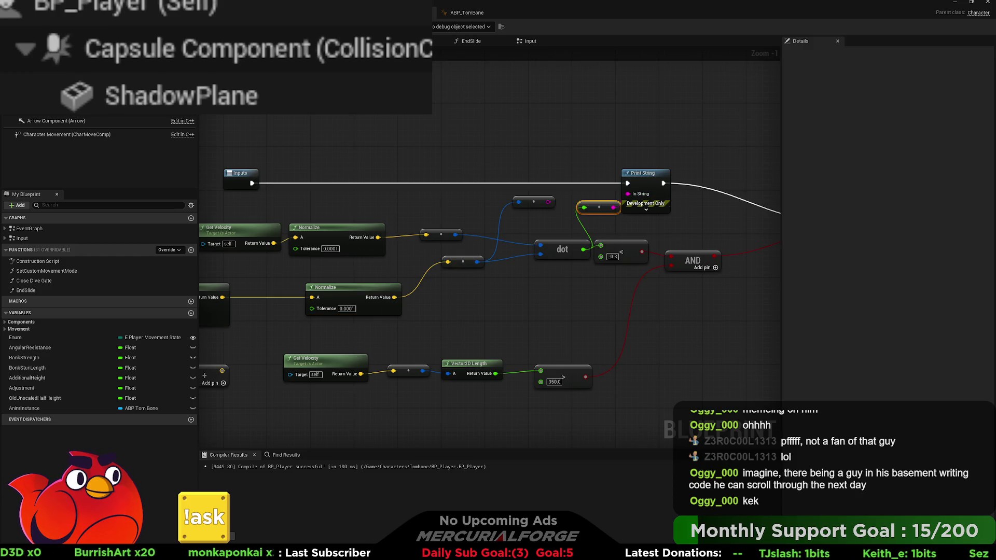
key("ctrl+Tab")
key("alt+p")
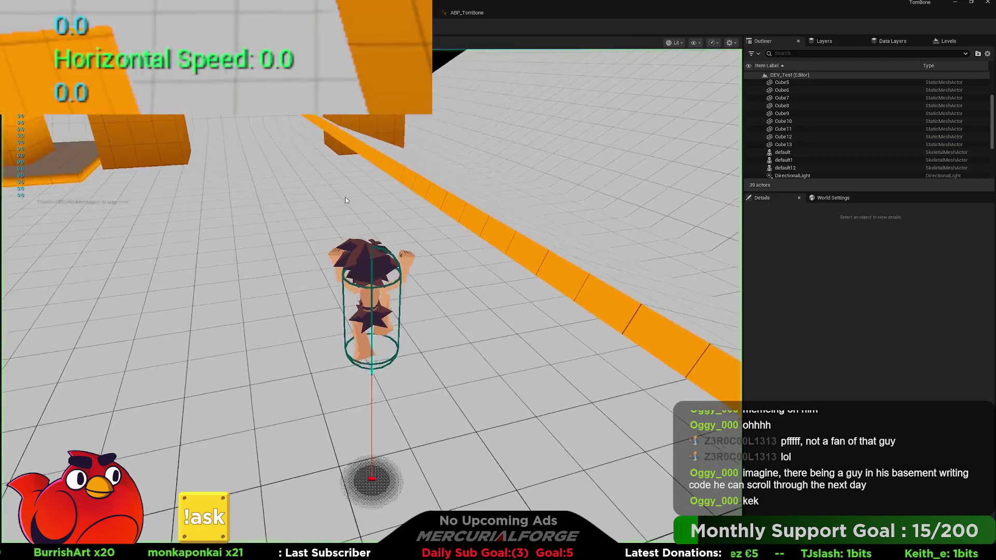
key("w")
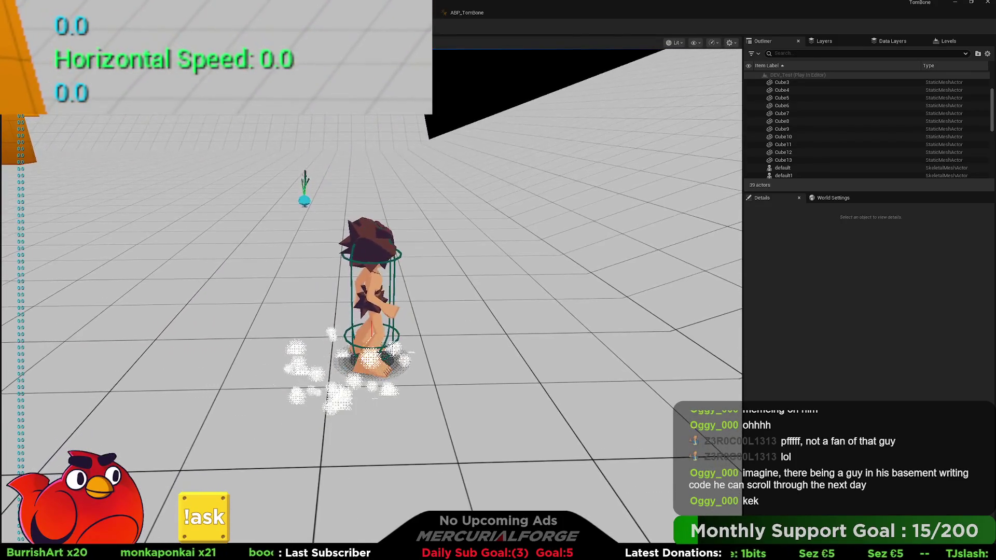
key("Escape")
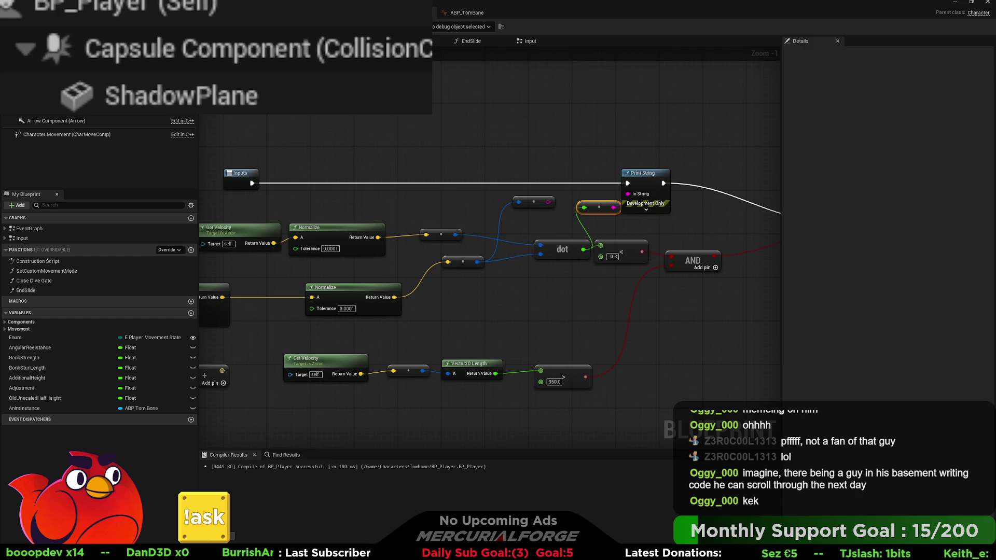
Step: Reposition the skid-check graph view and start a play-in-editor test
mouse_move(473, 285)
left_mouse_down()
mouse_move(518, 258)
mouse_move(443, 249)
mouse_move(531, 231)
mouse_move(511, 214)
mouse_move(632, 207)
left_mouse_up()
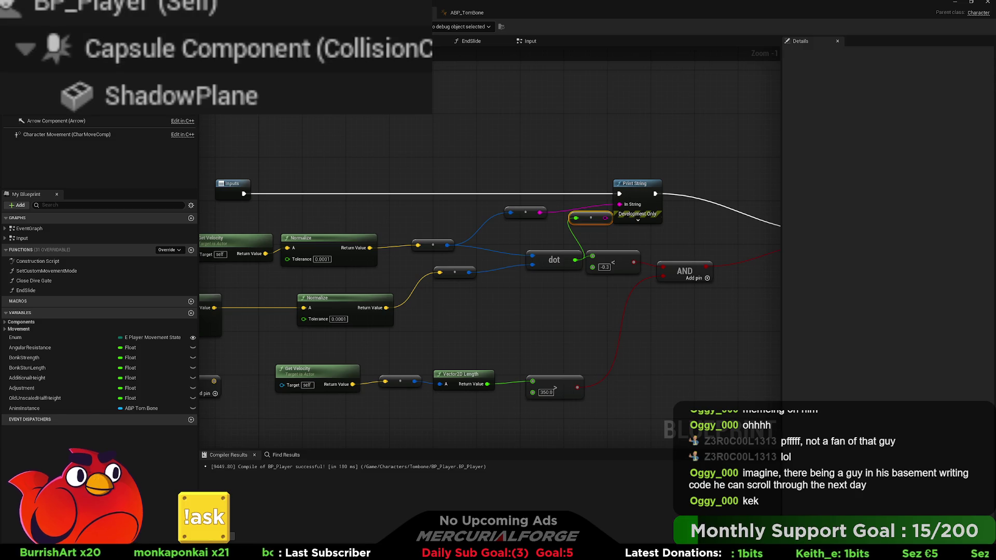
key("alt+p")
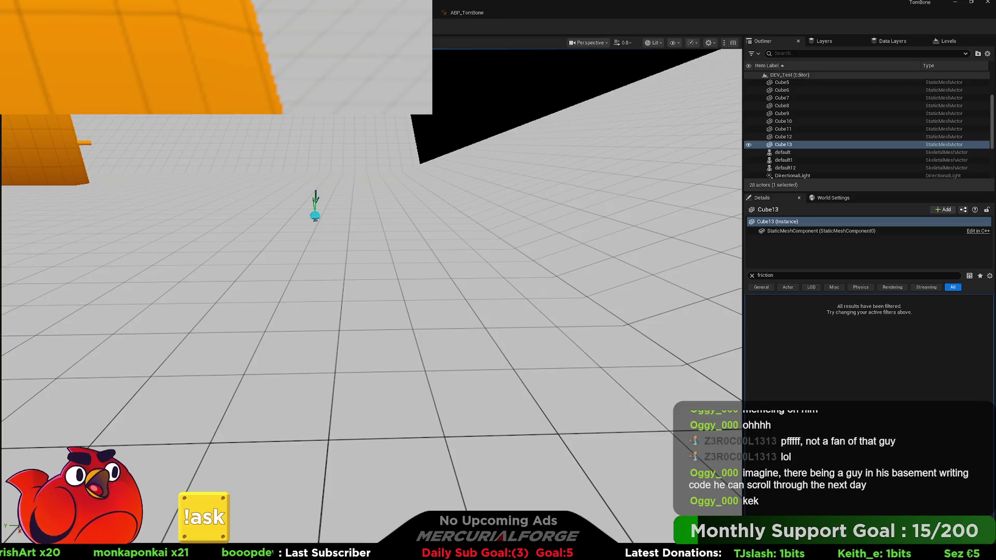
Step: Run forward, reverse and turn with W, S, D, A until Skid prints, then stop and return
key("w")
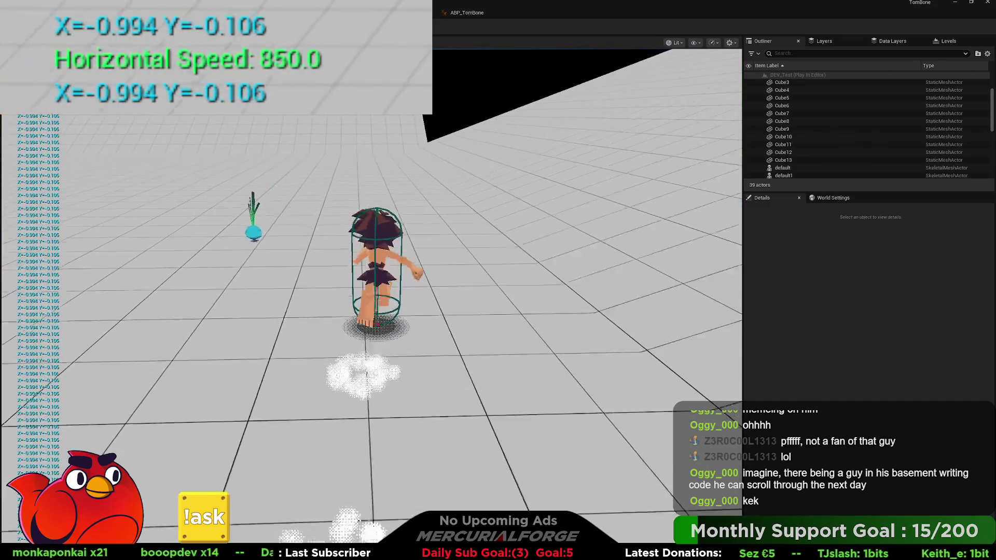
key("s")
key("d")
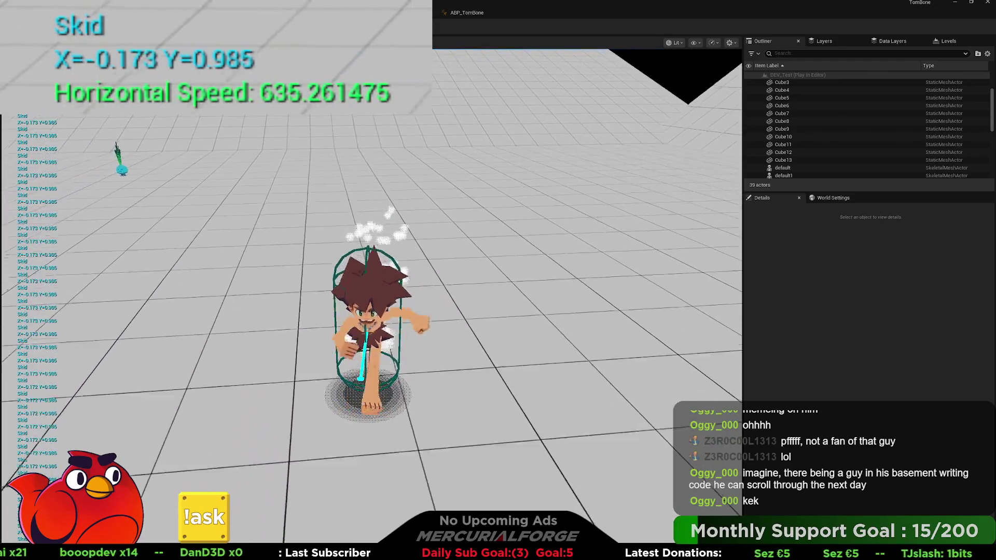
key("a")
key("a")
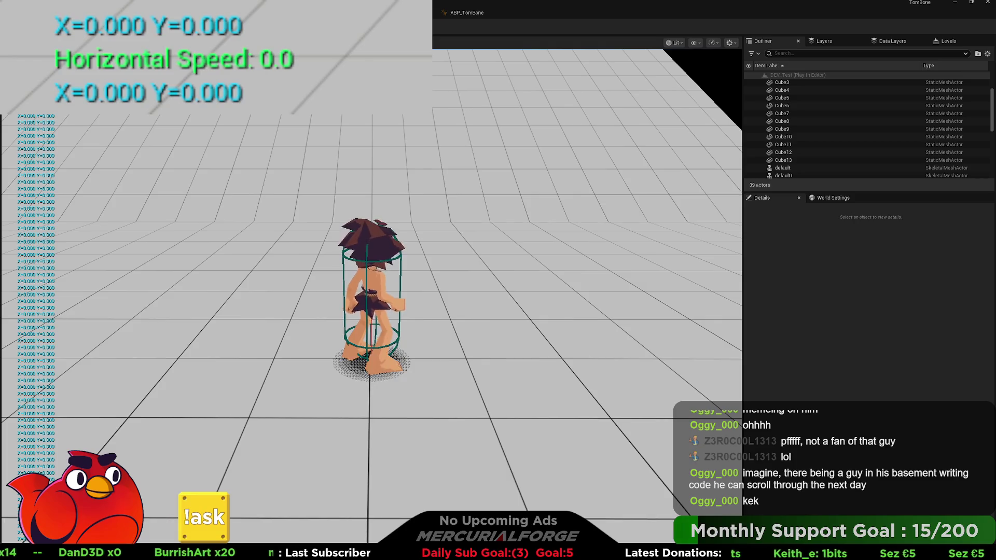
key("Escape")
key("alt+Tab")
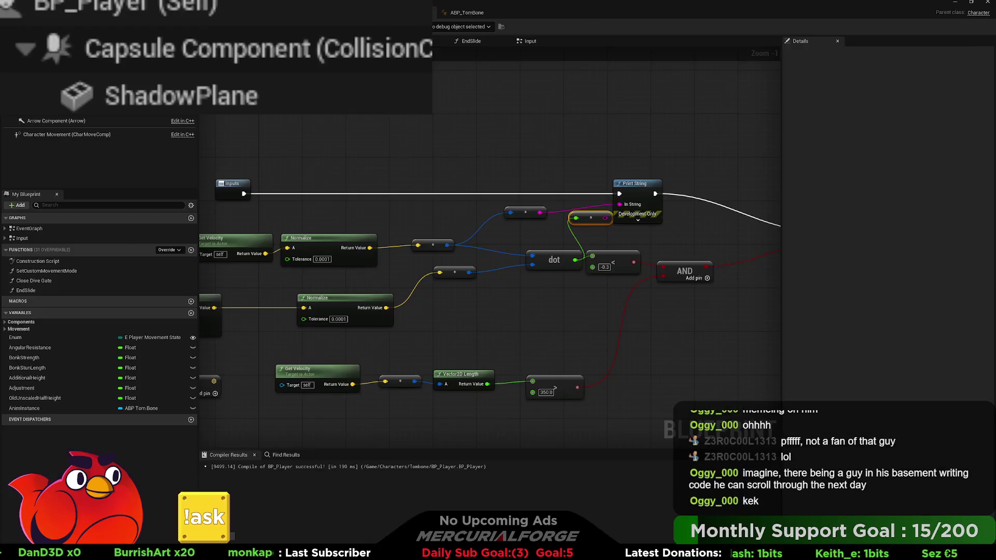
Step: Duplicate the Print String node and wire the copy between the first Print String and the Branch
left_click_drag(560, 195, 382, 151)
left_click(467, 141)
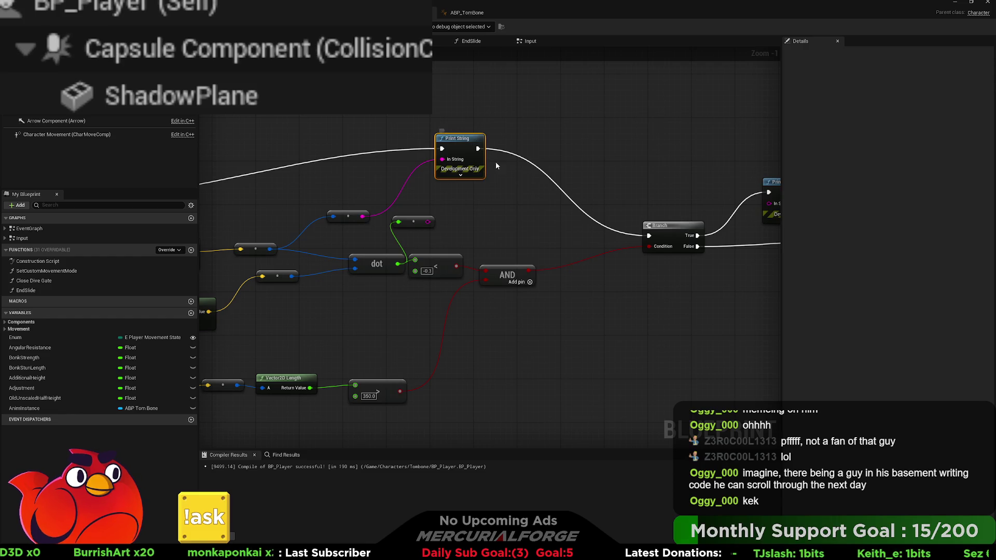
key("ctrl+c")
key("ctrl+v")
mouse_move(477, 148)
left_mouse_down()
mouse_move(505, 182)
mouse_move(649, 235)
left_mouse_up()
left_click(527, 209)
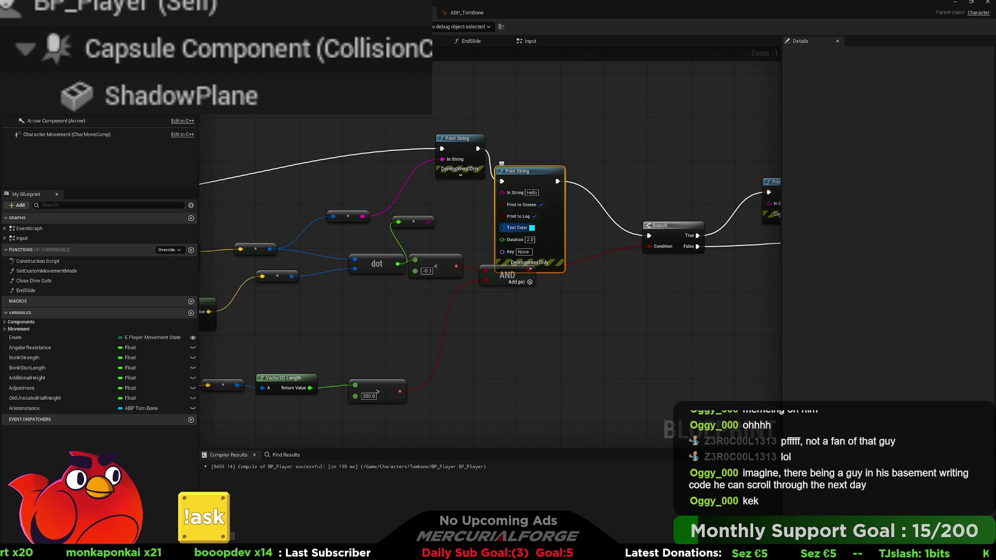
Step: Feed the reroute's normalized vector into the new Print String's In String and tidy its conversion node
left_click_drag(453, 303, 482, 292)
mouse_move(391, 277)
left_mouse_down()
mouse_move(501, 225)
mouse_move(480, 232)
mouse_move(595, 225)
left_mouse_up()
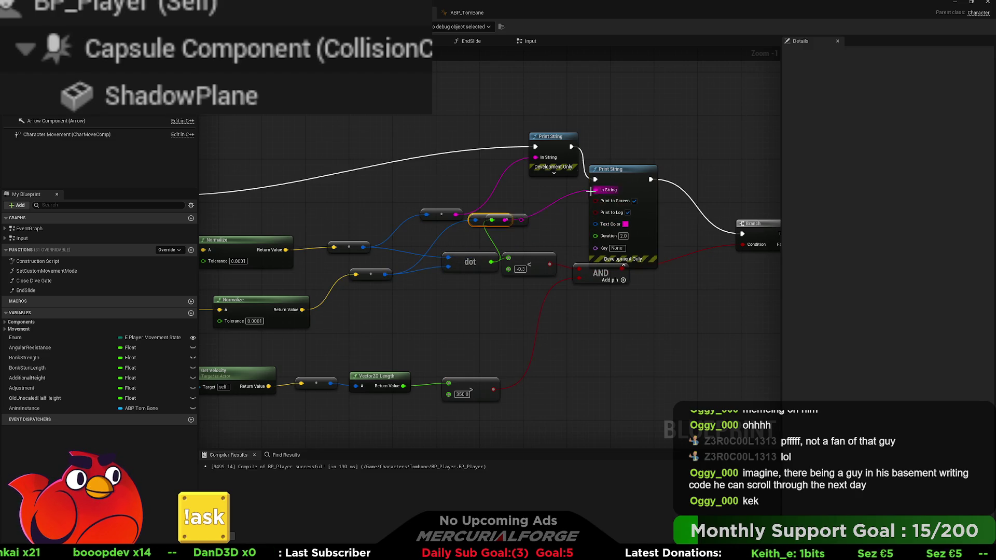
left_click_drag(485, 223, 534, 202)
mouse_move(351, 260)
left_mouse_down()
mouse_move(371, 280)
mouse_move(461, 231)
left_mouse_up()
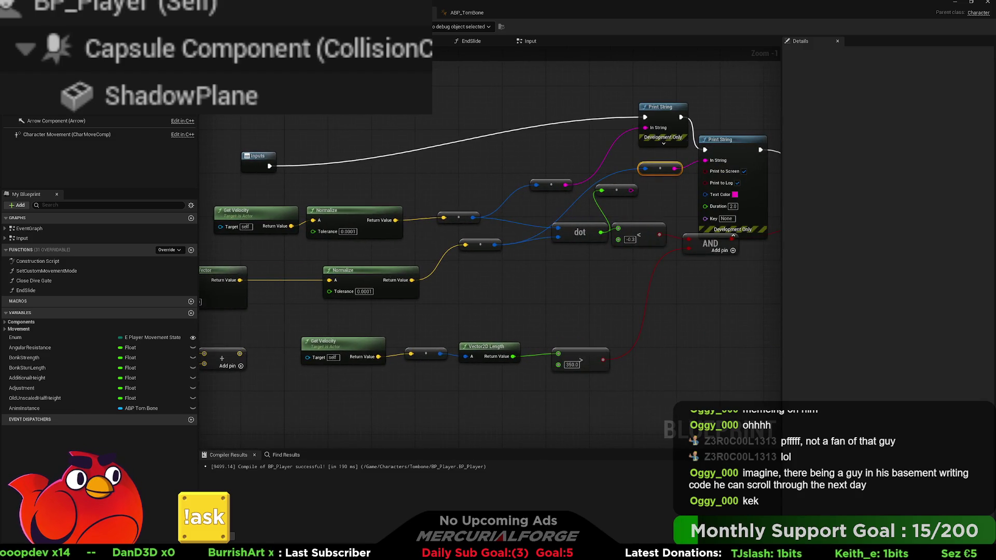
key("ctrl+Tab")
Step: Play-test running forward then reversing with S to compare both printed vectors, then stop
key("alt+p")
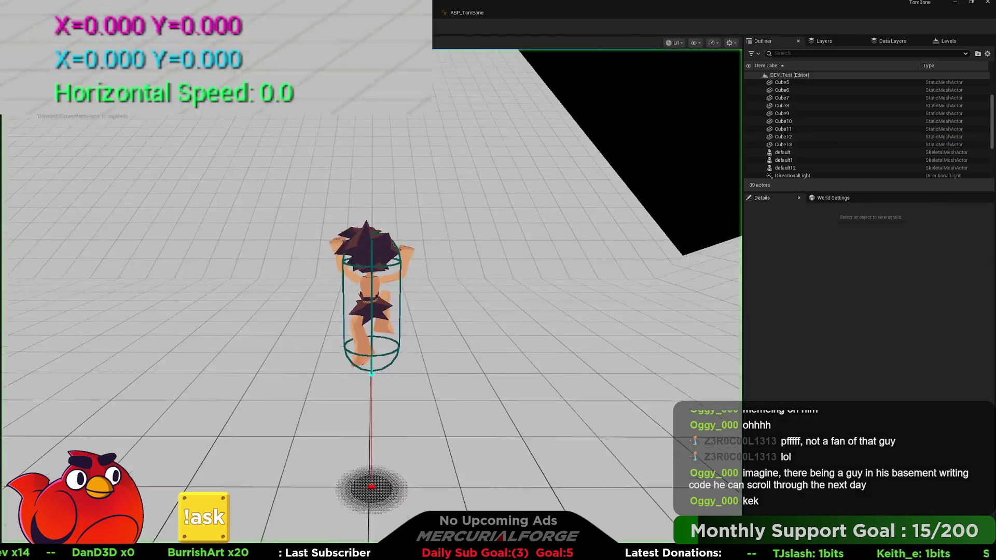
key("w")
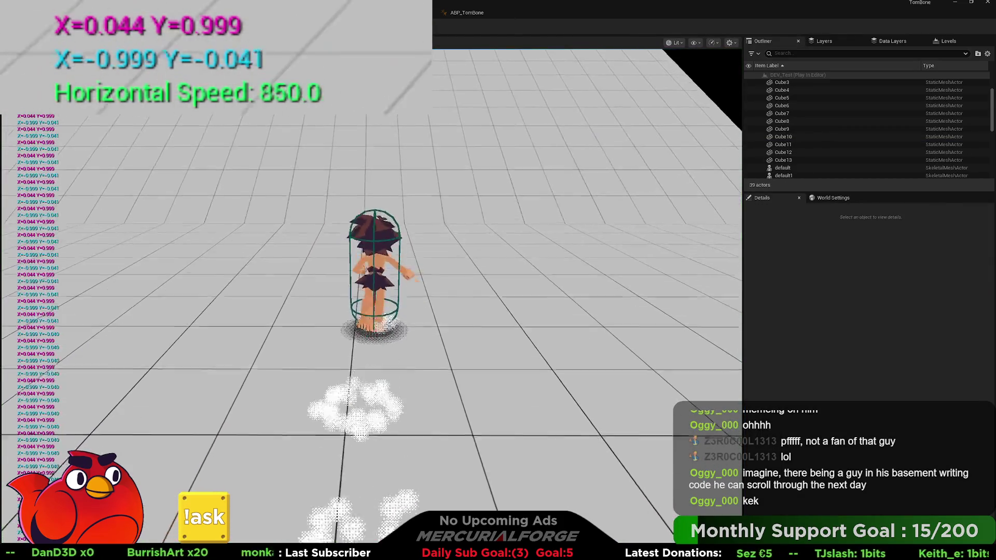
key("s")
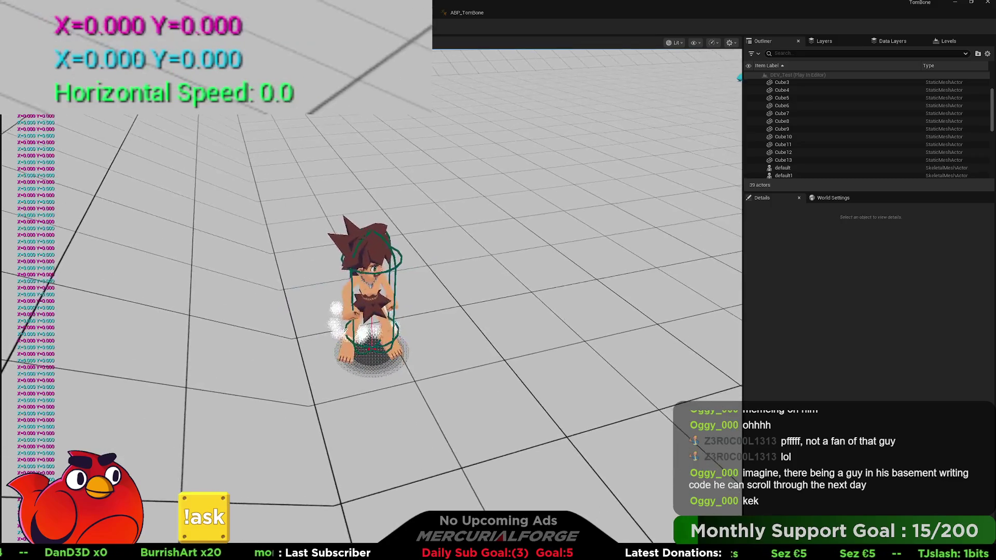
key("Escape")
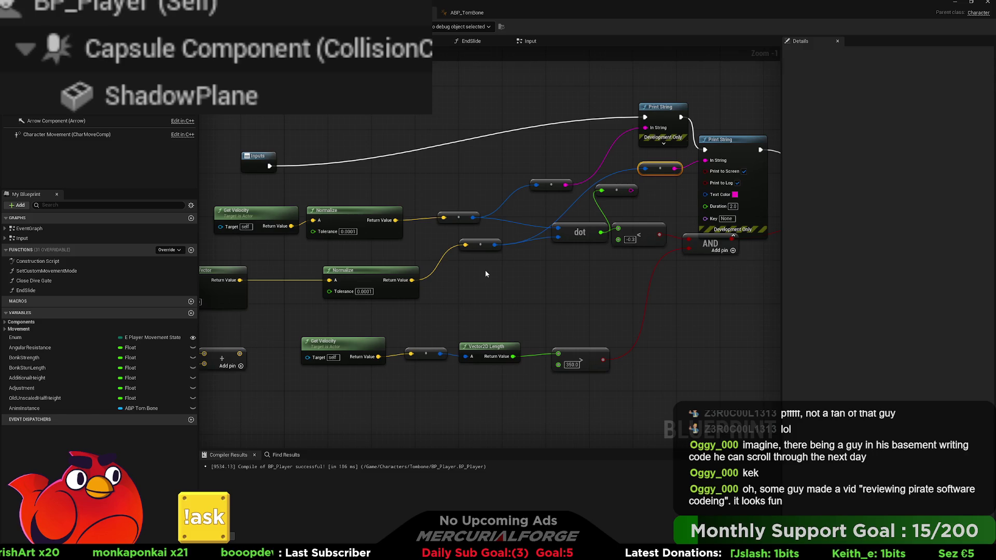
Step: Raise the Inputs node, select Vector Forward and Vector Right, and pan to the IA_Move chain
left_click_drag(267, 158, 264, 116)
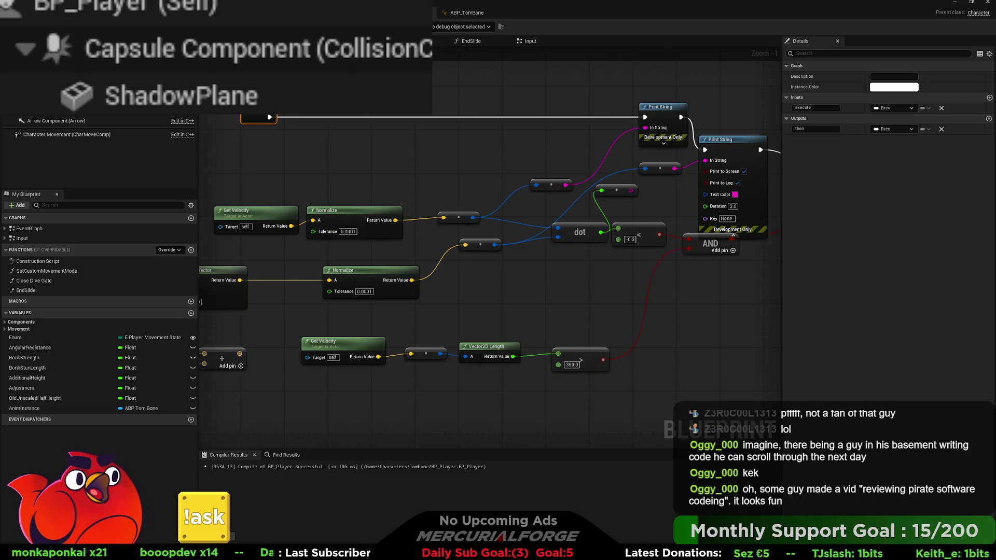
mouse_move(278, 149)
left_mouse_down()
mouse_move(443, 156)
mouse_move(577, 99)
left_mouse_up()
left_click_drag(414, 356, 376, 302)
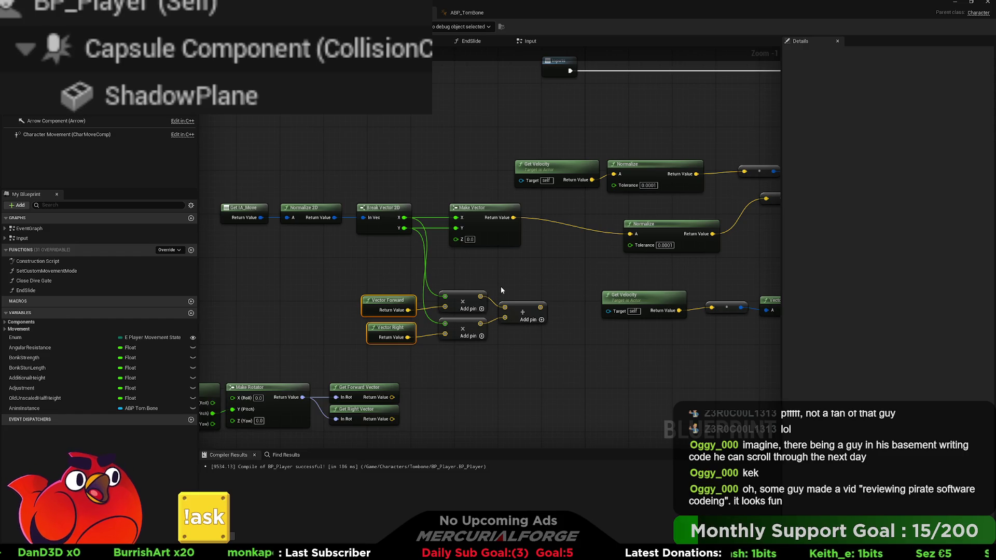
left_click_drag(497, 288, 283, 283)
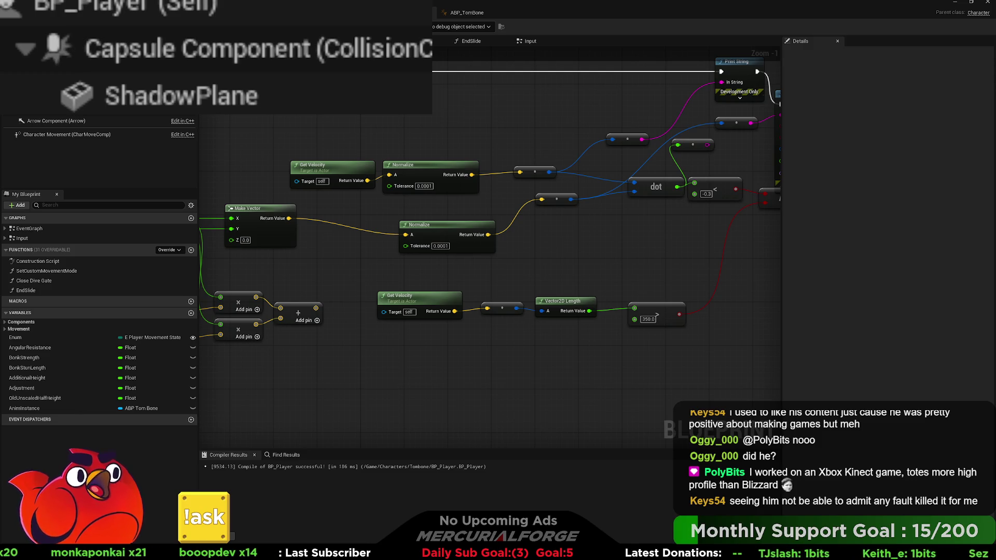
Step: Shift the Get IA_Move to Make Vector chain and the forward/right math nodes up and left
mouse_move(487, 261)
left_mouse_down()
mouse_move(644, 272)
mouse_move(794, 252)
mouse_move(779, 232)
left_mouse_up()
left_click_drag(589, 238, 284, 174)
left_click_drag(571, 181, 485, 176)
left_click_drag(623, 320, 470, 262)
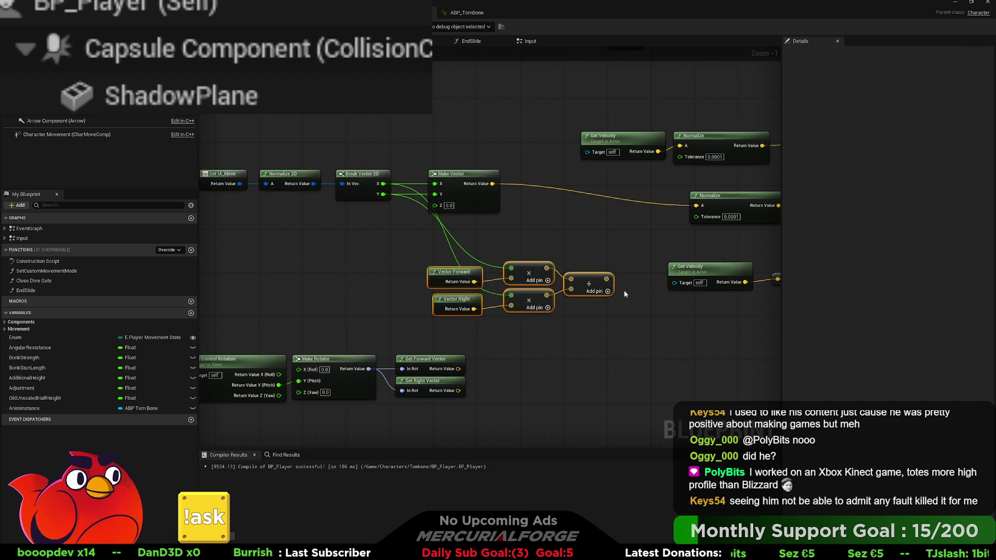
left_click_drag(589, 282, 472, 241)
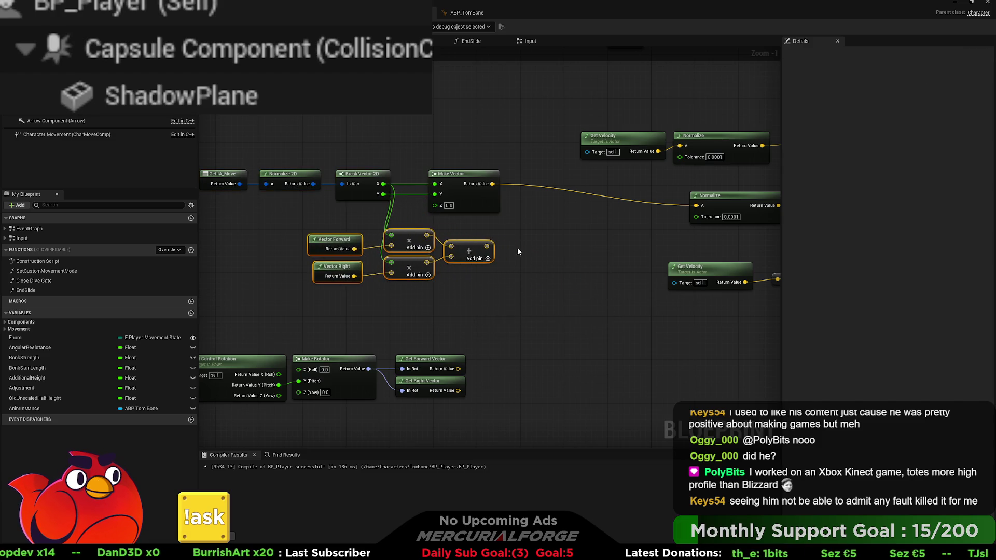
left_click_drag(554, 252, 541, 256)
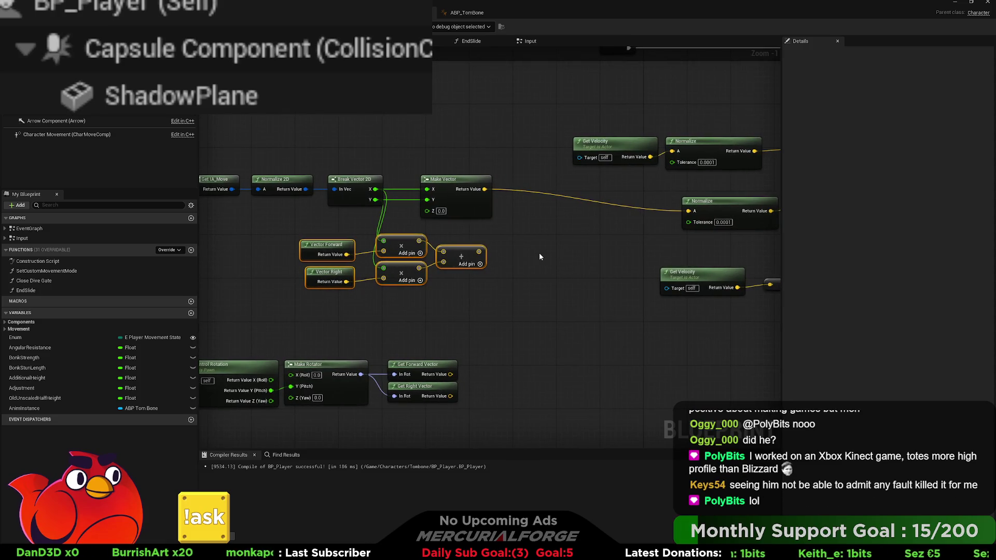
mouse_move(539, 253)
left_mouse_down()
mouse_move(451, 269)
mouse_move(524, 239)
left_mouse_up()
Step: Move the Get Velocity and Normalize nodes slightly right
left_click(609, 252)
left_click_drag(611, 256, 335, 191)
left_click_drag(405, 202, 449, 197)
Step: Slide the whole input chain further left and clear the selection
mouse_move(416, 249)
left_mouse_down()
mouse_move(611, 251)
mouse_move(544, 266)
mouse_move(697, 289)
left_mouse_up()
left_click_drag(674, 342, 332, 218)
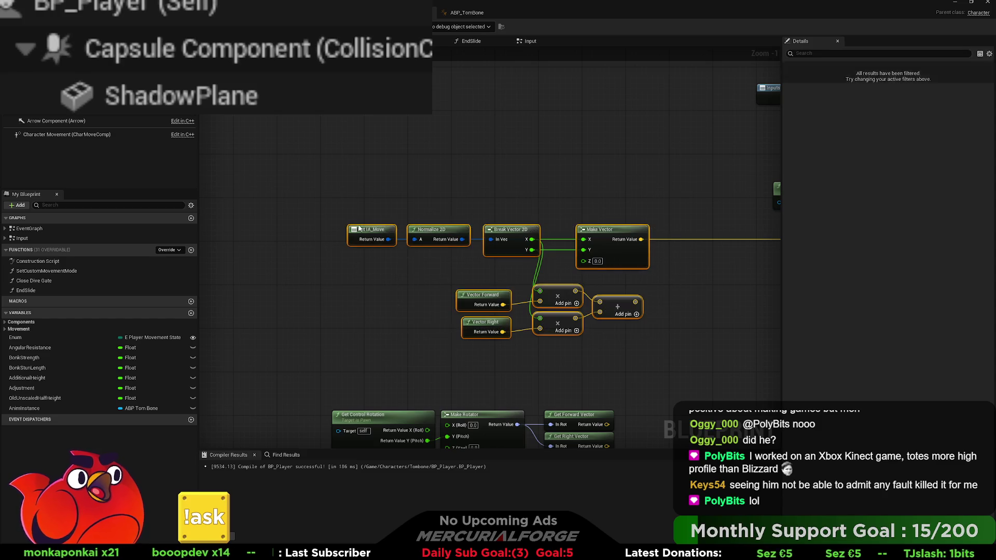
left_click_drag(617, 235, 545, 234)
left_click_drag(646, 247, 517, 247)
left_click(576, 246)
left_click_drag(457, 255, 515, 258)
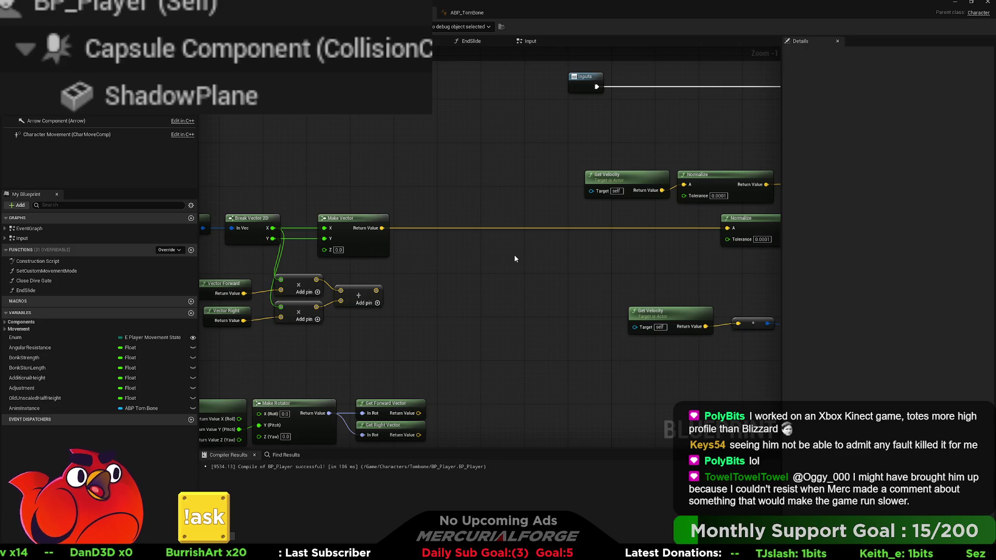
mouse_move(438, 246)
left_mouse_down()
mouse_move(595, 240)
mouse_move(565, 266)
left_mouse_up()
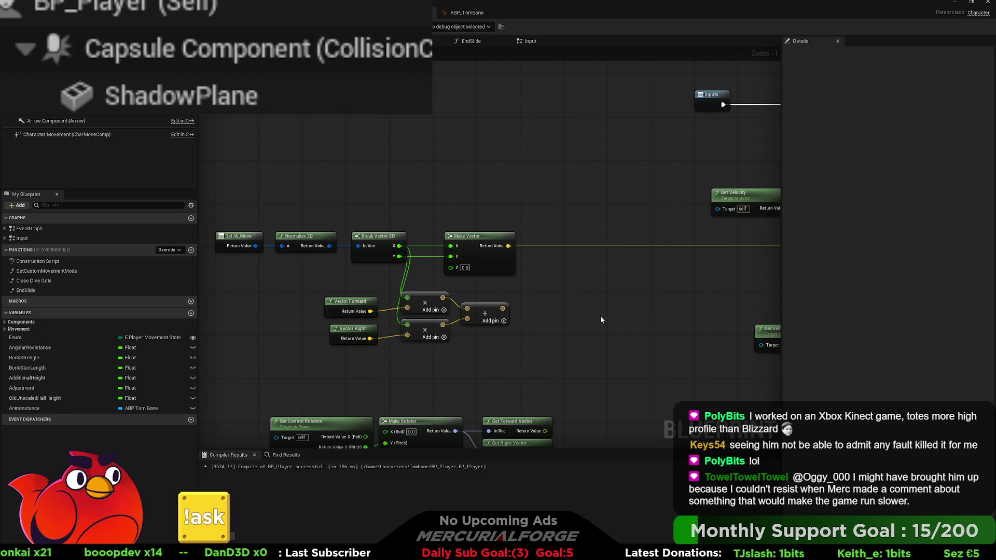
Step: Paste a Get Forward Vector and move Get Control Rotation, Make Rotator and vector nodes up under the math
key("ctrl+v")
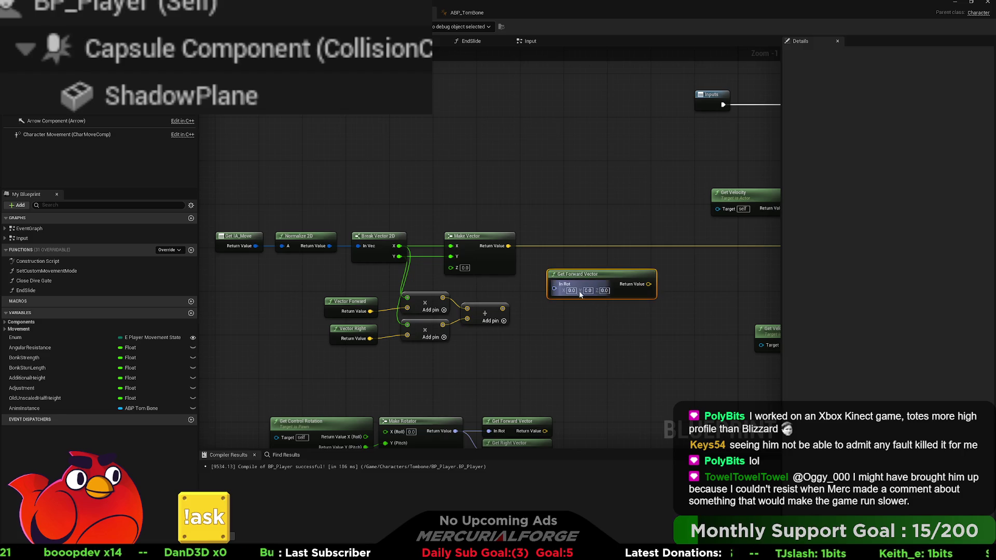
mouse_move(580, 294)
left_mouse_down()
mouse_move(494, 278)
mouse_move(545, 281)
mouse_move(529, 204)
mouse_move(240, 239)
mouse_move(603, 184)
mouse_move(462, 219)
mouse_move(568, 229)
mouse_move(561, 242)
left_mouse_up()
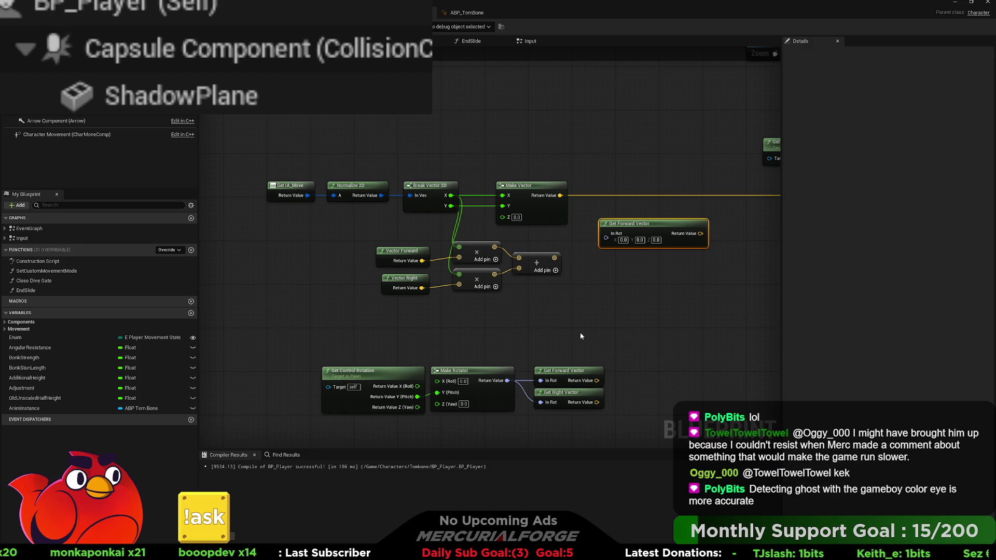
mouse_move(596, 335)
left_mouse_down()
mouse_move(475, 395)
mouse_move(381, 417)
left_mouse_up()
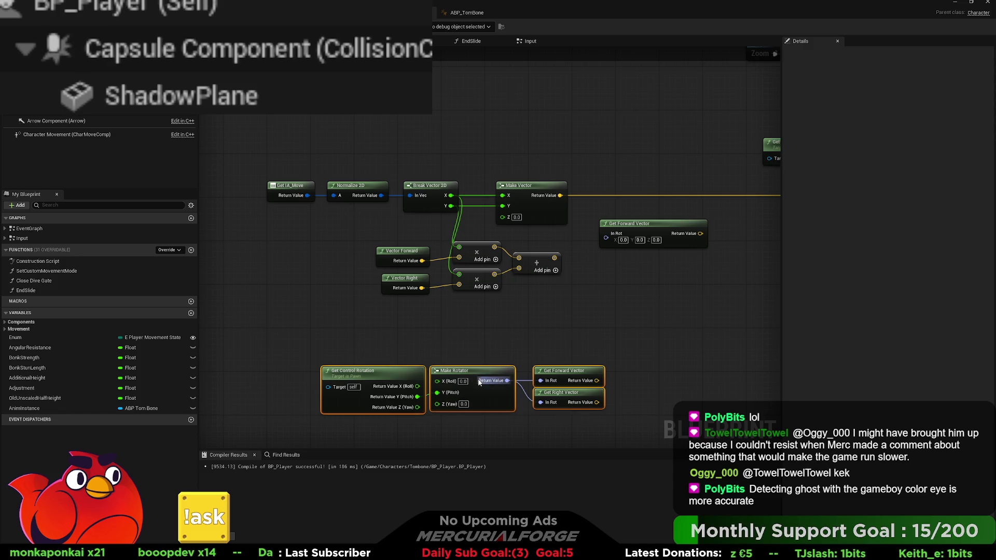
left_click_drag(479, 382, 485, 333)
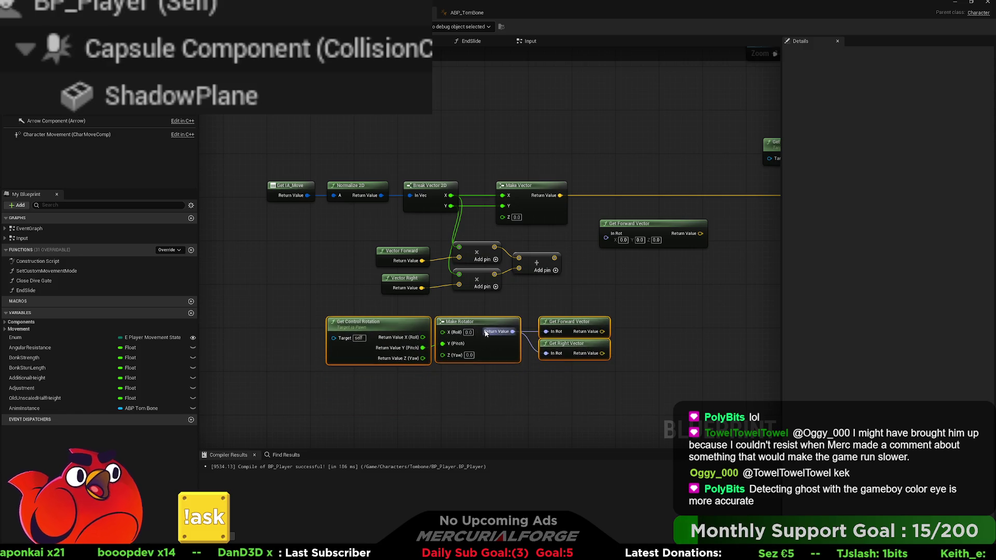
Step: Delete the extra Get Forward Vector node and nudge the Vector Forward math group right
mouse_move(571, 319)
left_mouse_down()
mouse_move(621, 343)
mouse_move(578, 343)
left_mouse_up()
left_click(592, 270)
key("Delete")
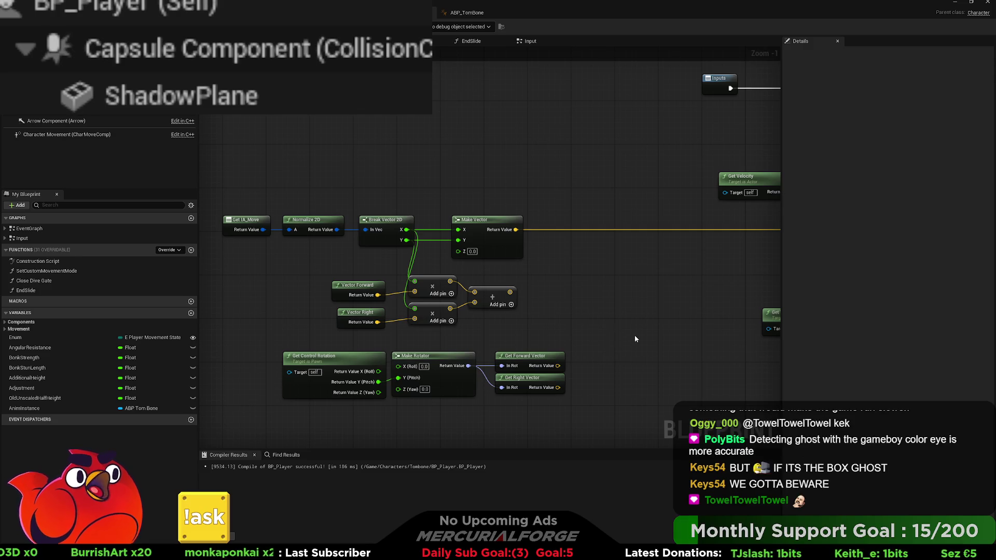
mouse_move(494, 336)
left_mouse_down()
mouse_move(538, 338)
mouse_move(367, 277)
left_mouse_up()
left_click_drag(474, 291, 485, 291)
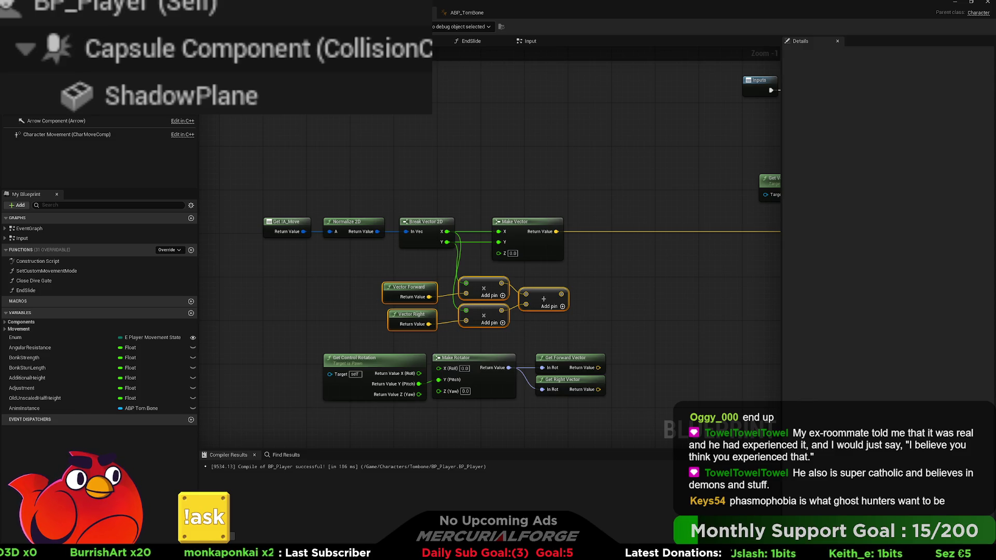
mouse_move(603, 282)
left_mouse_down()
mouse_move(338, 298)
mouse_move(547, 284)
mouse_move(522, 287)
mouse_move(550, 294)
left_mouse_up()
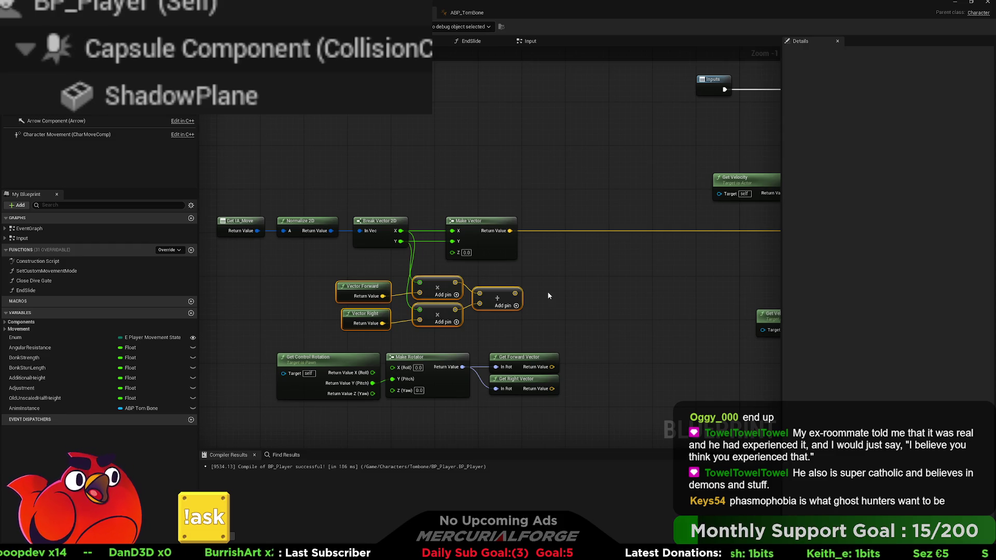
Step: Move the Add node and the Vector Forward/Right math group up and to the left
left_click(538, 292)
mouse_move(498, 293)
left_mouse_down()
mouse_move(498, 281)
mouse_move(555, 278)
left_mouse_up()
left_click(545, 289)
mouse_move(423, 319)
left_mouse_down()
mouse_move(355, 265)
mouse_move(397, 285)
left_mouse_up()
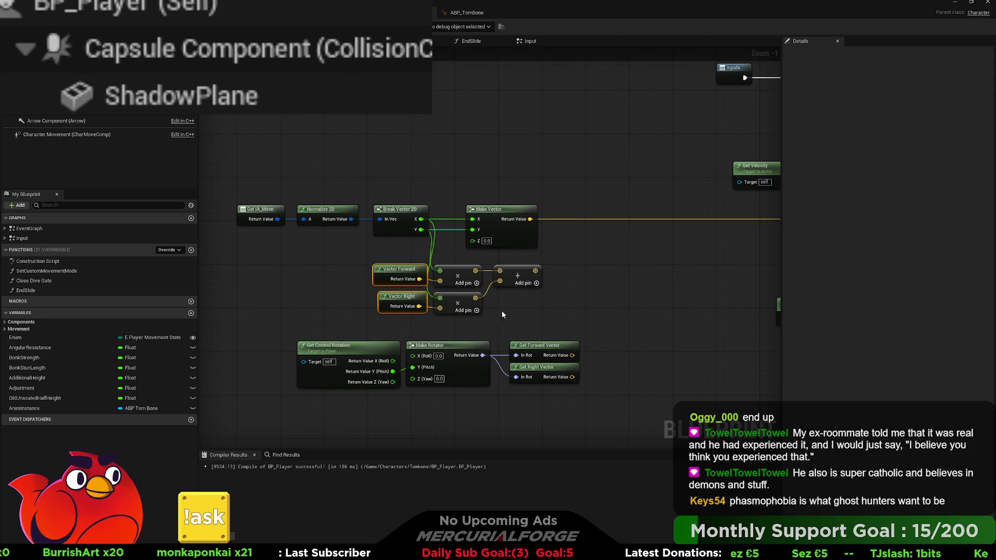
left_click_drag(546, 313, 384, 262)
left_click_drag(423, 295, 418, 284)
left_click(519, 286)
left_click_drag(497, 296, 585, 302)
Step: Shift the Get IA_Move, Normalize 2D and Break Vector 2D chain left and reposition the vector math nodes
left_click_drag(493, 247, 316, 207)
left_click_drag(388, 212, 338, 211)
left_click(520, 247)
left_click_drag(520, 247, 400, 243)
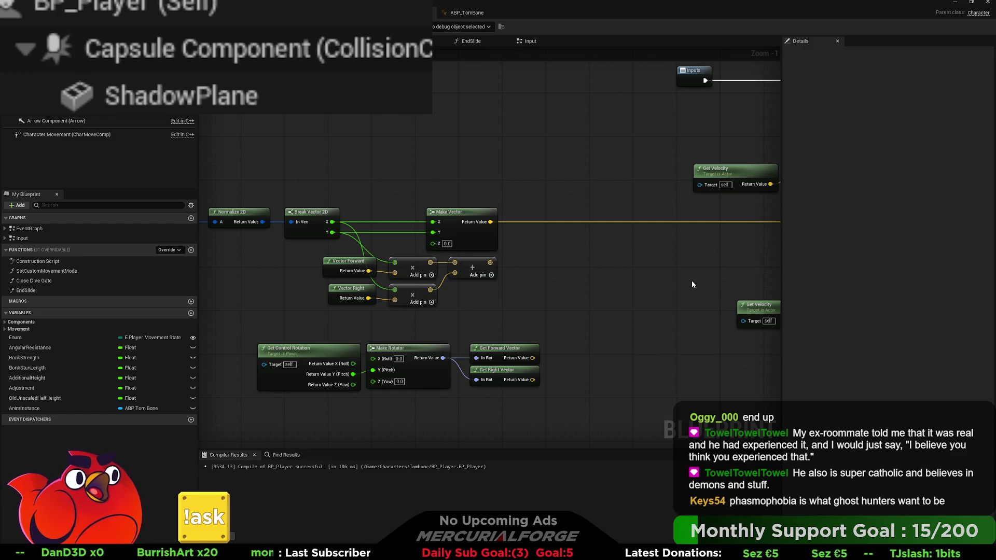
left_click_drag(522, 324, 587, 321)
mouse_move(586, 321)
left_mouse_down()
mouse_move(391, 277)
mouse_move(380, 260)
mouse_move(410, 273)
left_mouse_up()
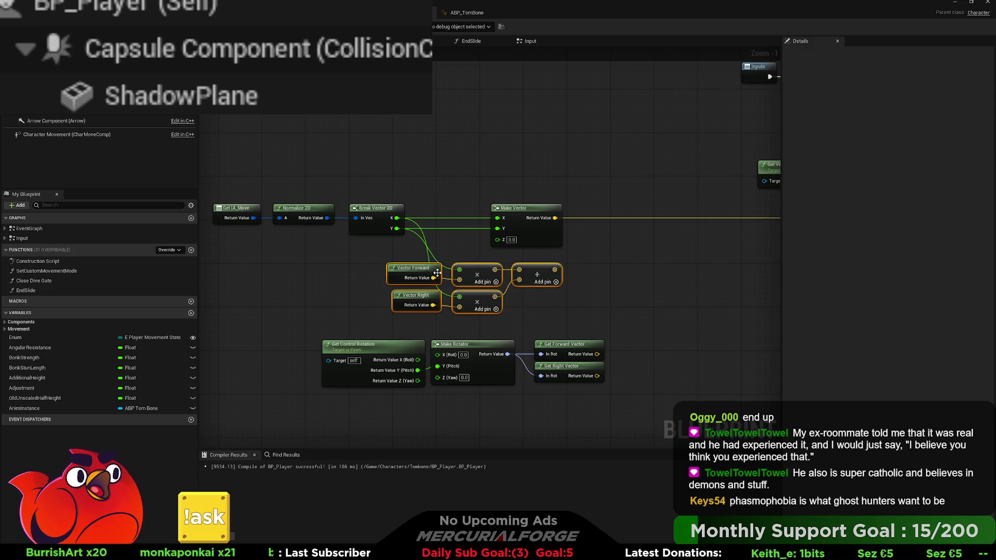
left_click(577, 270)
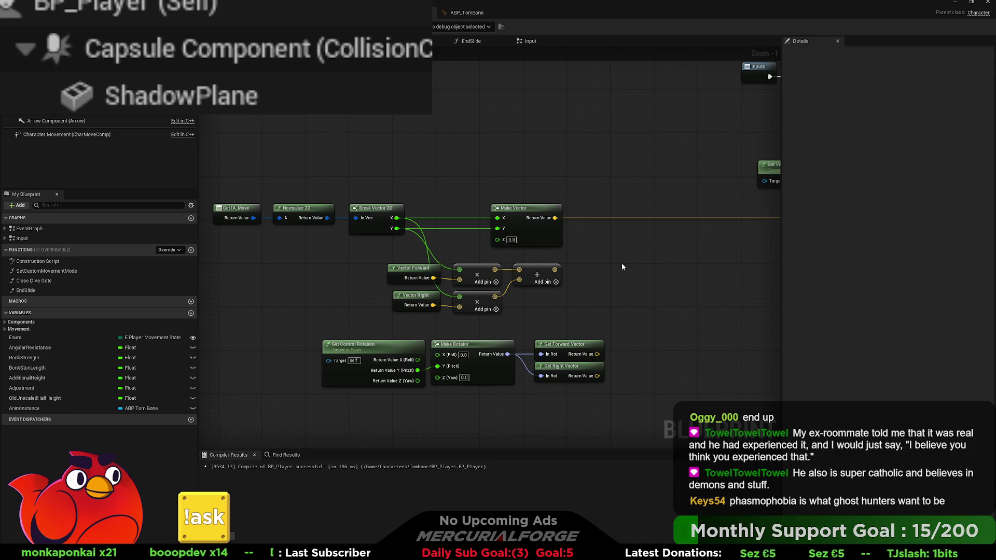
Step: Wire Get Forward/Right Vector into the multiplies and the Add output into the lower Normalize, then play-test
left_click_drag(603, 281, 572, 287)
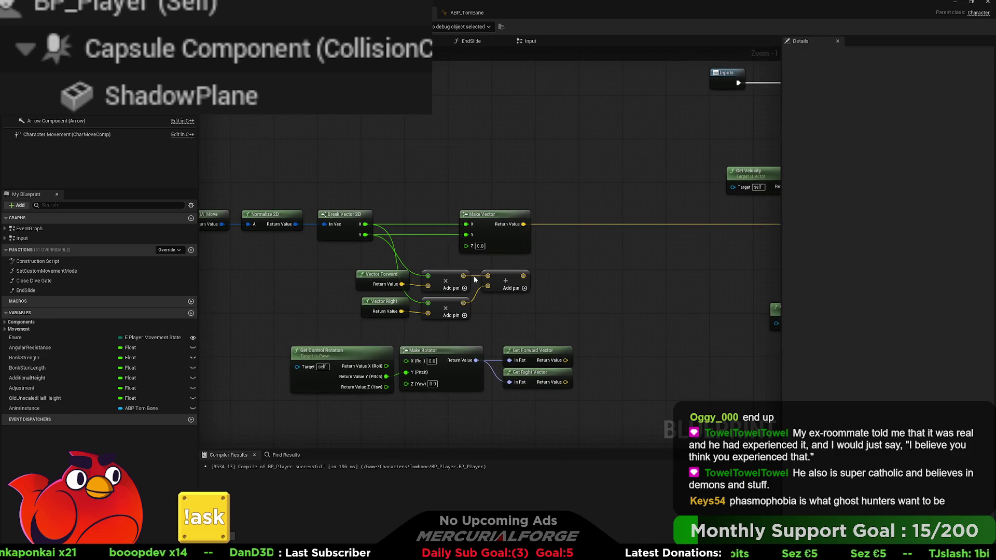
mouse_move(565, 360)
left_mouse_down()
mouse_move(414, 286)
mouse_move(427, 286)
left_mouse_up()
left_click_drag(565, 382, 428, 313)
left_click_drag(558, 307, 349, 313)
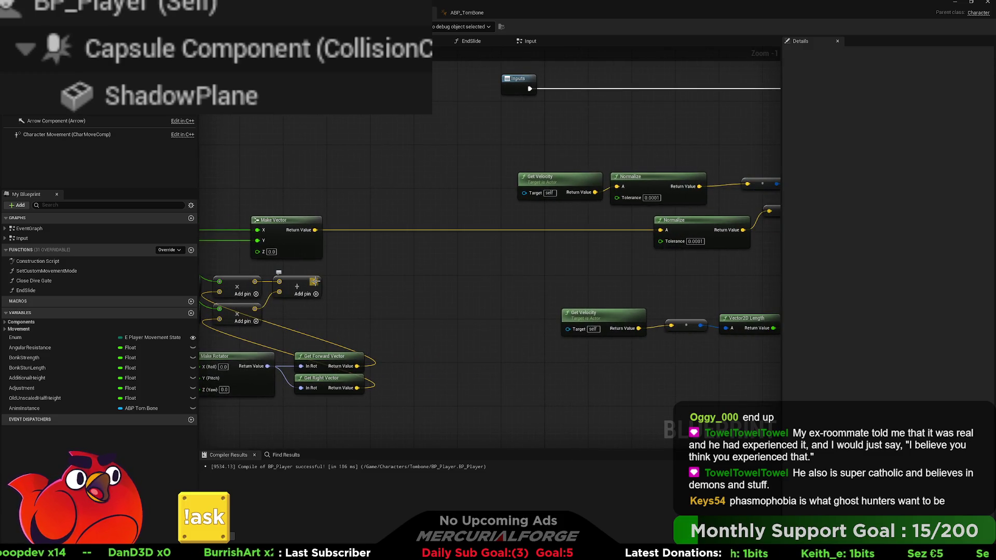
left_click_drag(315, 281, 461, 294)
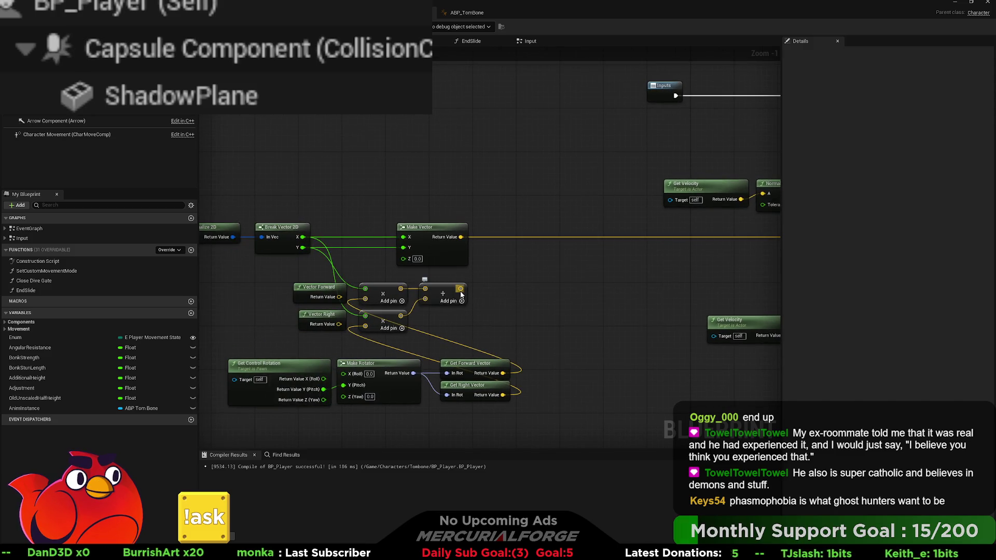
mouse_move(460, 286)
left_mouse_down()
mouse_move(614, 288)
mouse_move(402, 282)
mouse_move(415, 245)
left_mouse_up()
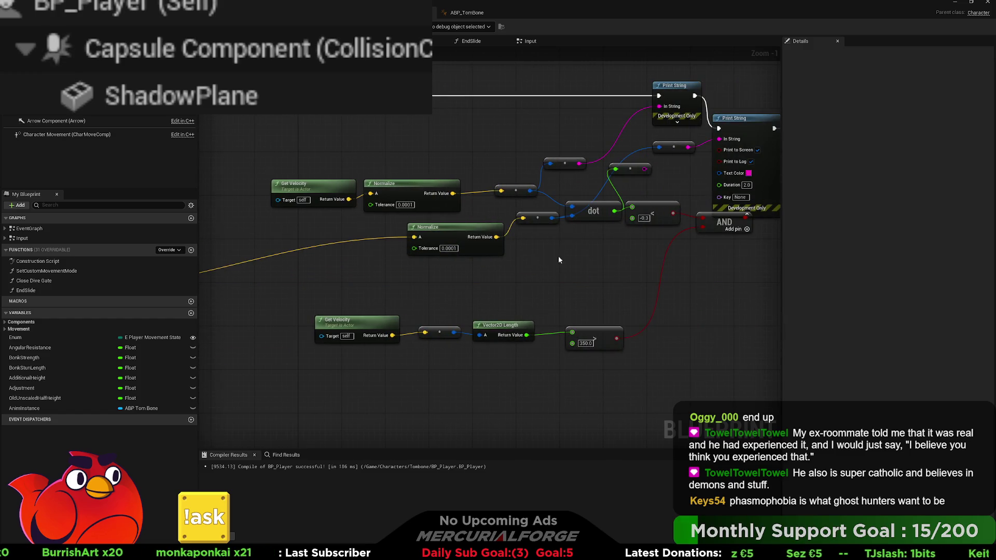
left_click_drag(559, 254, 543, 287)
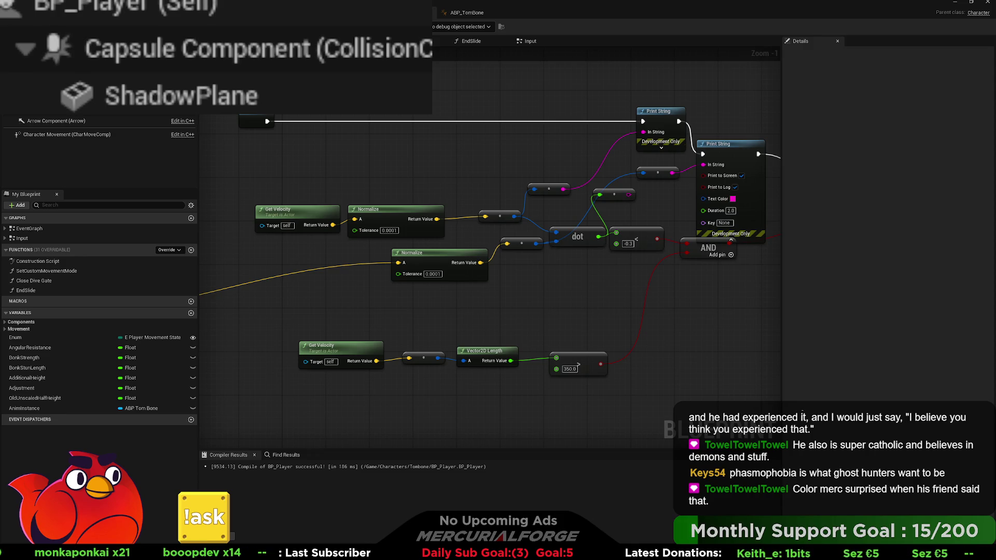
key("ctrl+Tab")
key("alt+p")
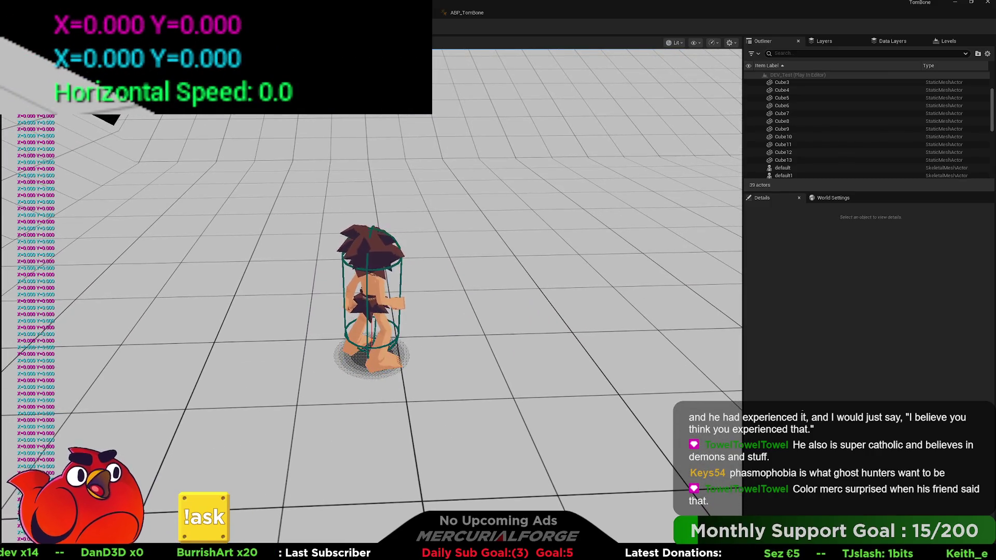
key("Escape")
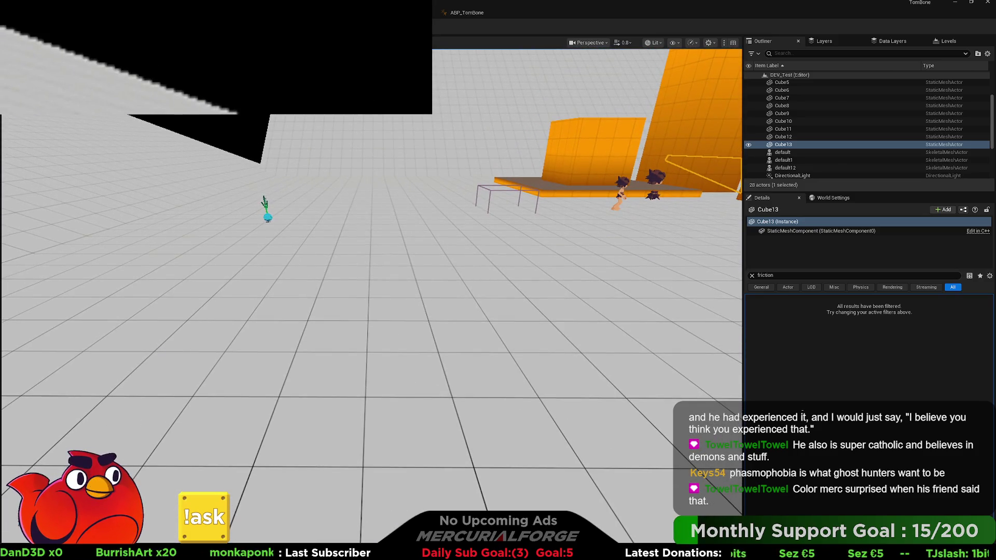
key("alt+p")
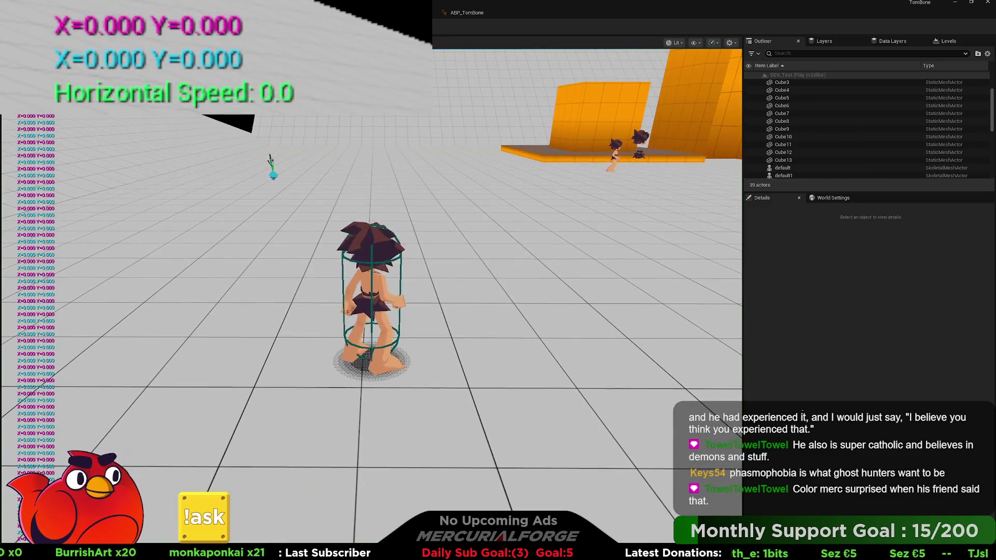
key("w")
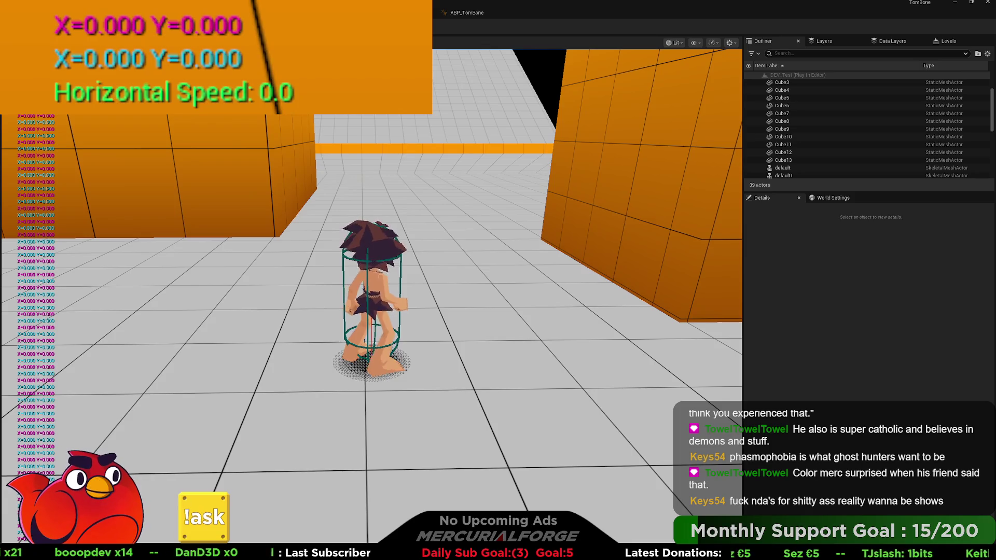
key("Escape")
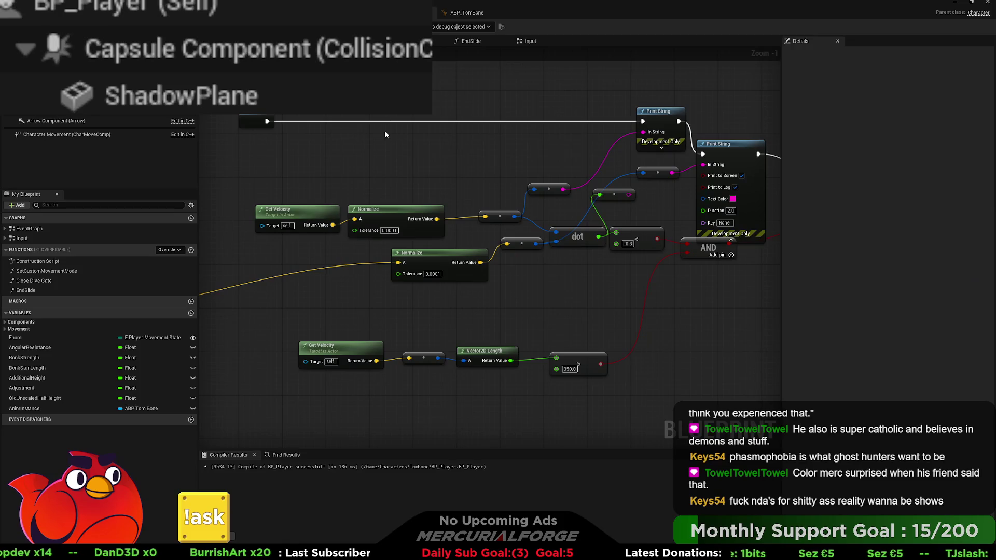
Step: Add an Append node with the 'Vel:' prefix before the first Print String, with the velocity string in B
mouse_move(514, 306)
left_mouse_down()
mouse_move(311, 332)
mouse_move(346, 274)
mouse_move(486, 254)
mouse_move(557, 267)
left_mouse_up()
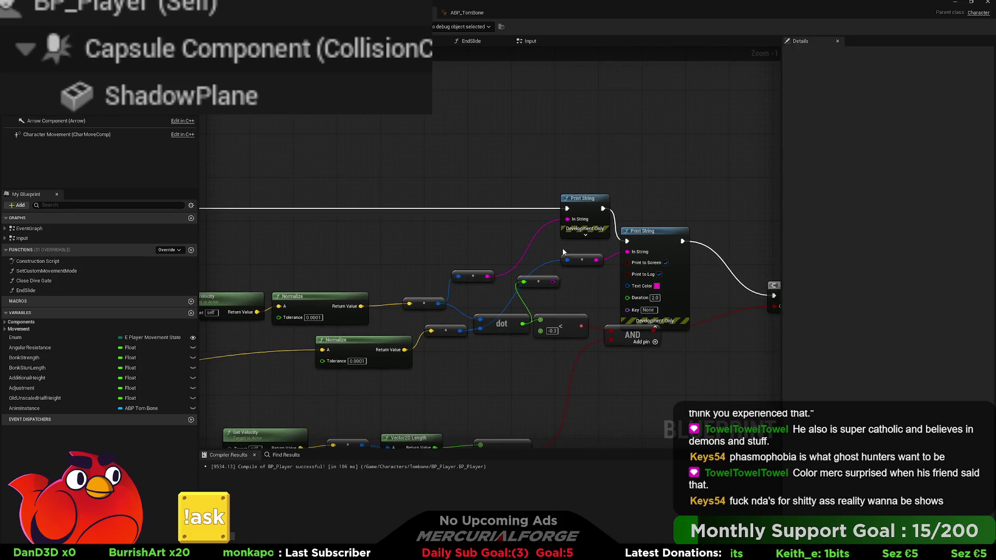
left_click_drag(567, 219, 473, 180)
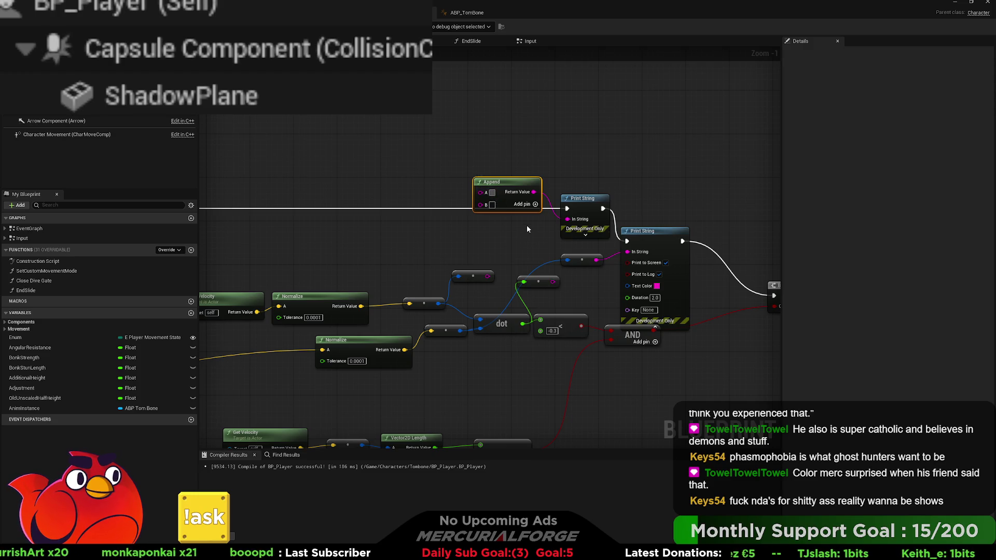
type("Vel:")
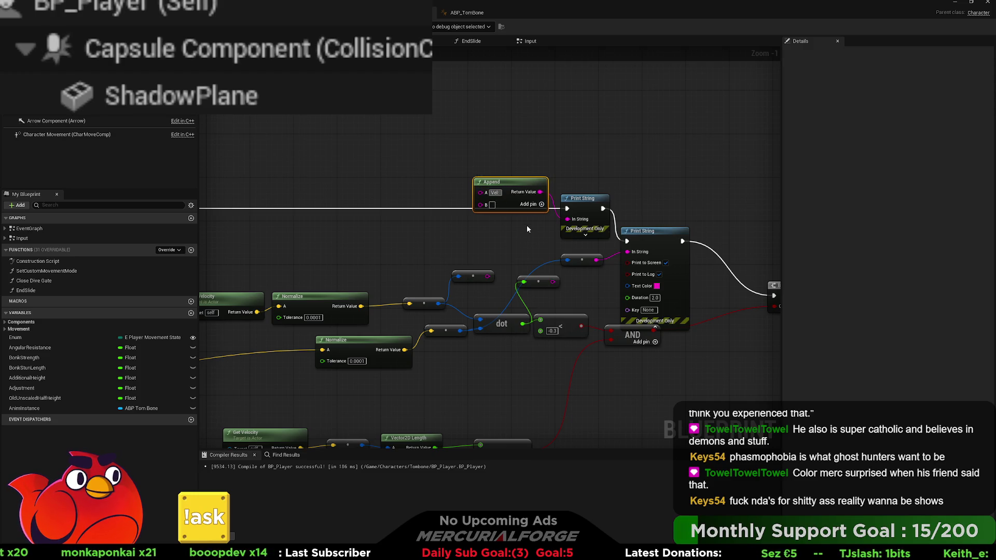
left_click(525, 228)
left_click_drag(488, 276, 481, 204)
mouse_move(596, 245)
left_mouse_down()
mouse_move(516, 219)
mouse_move(394, 233)
left_mouse_up()
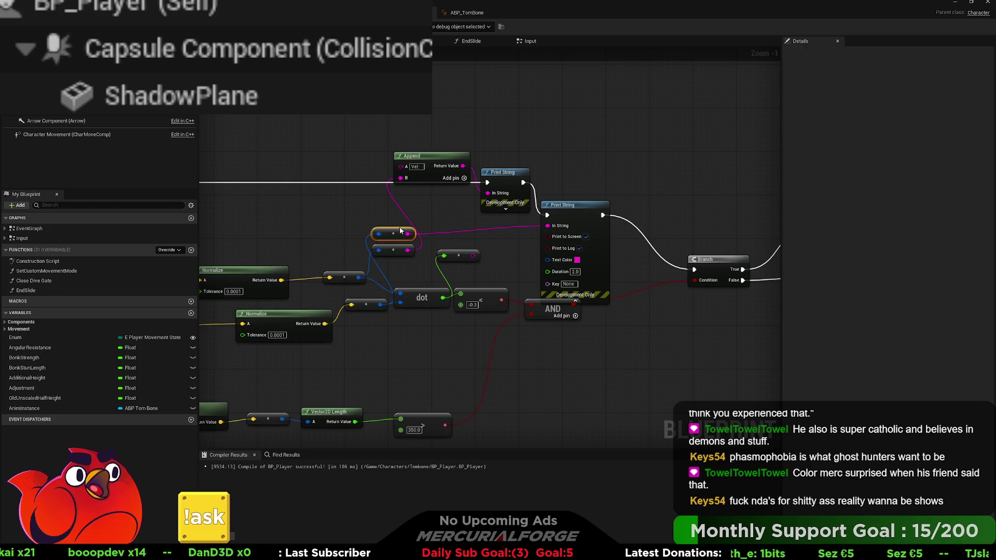
Step: Duplicate the labelled Append node and place the copy beside the second Print String
left_click(446, 160)
key("ctrl+c")
key("ctrl+v")
left_click_drag(458, 255, 447, 272)
left_click_drag(508, 225, 480, 219)
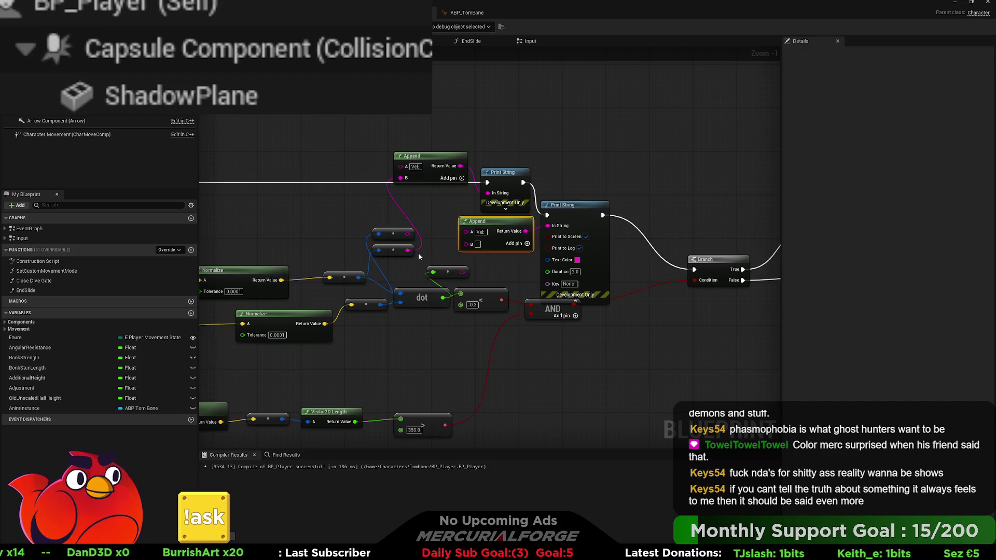
Step: Tidy the reroute points and both Append nodes into position along the print chain
mouse_move(394, 234)
left_mouse_down()
mouse_move(398, 268)
mouse_move(495, 279)
left_mouse_up()
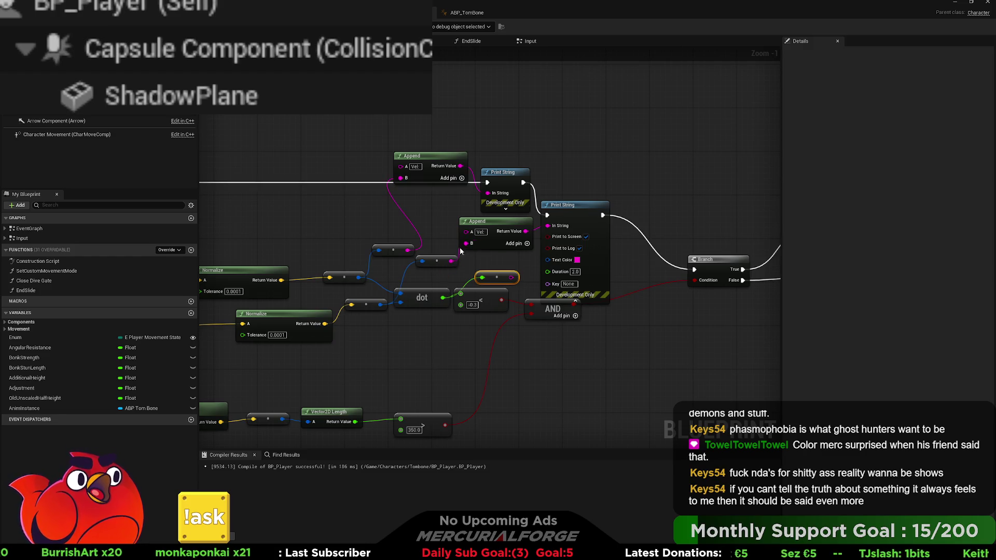
left_click_drag(442, 261, 492, 258)
mouse_move(394, 250)
left_mouse_down()
mouse_move(429, 194)
mouse_move(415, 211)
left_mouse_up()
left_click(437, 174, "ctrl")
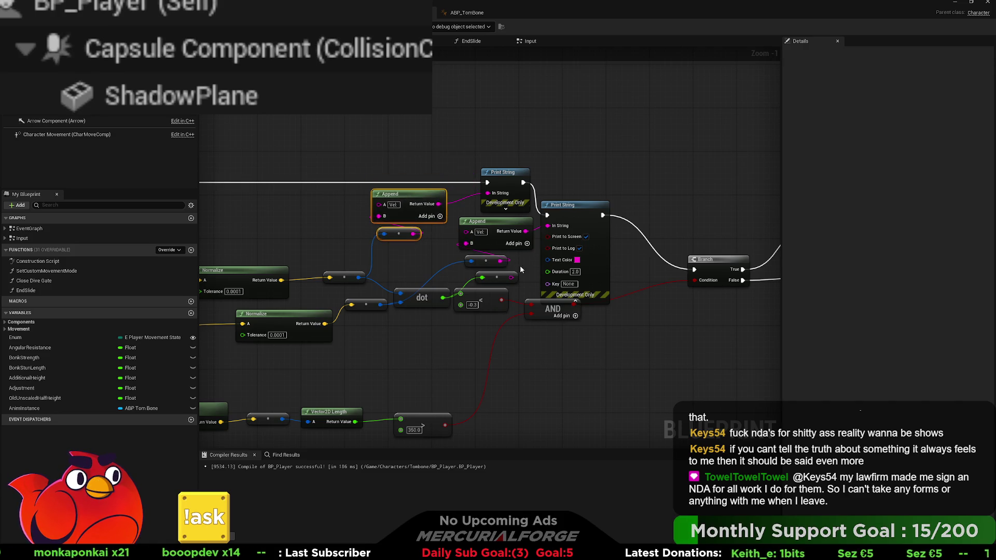
left_click(485, 261)
left_click(476, 233, "ctrl")
left_click_drag(476, 233, 471, 233)
left_click(577, 158)
left_click_drag(503, 166, 527, 165)
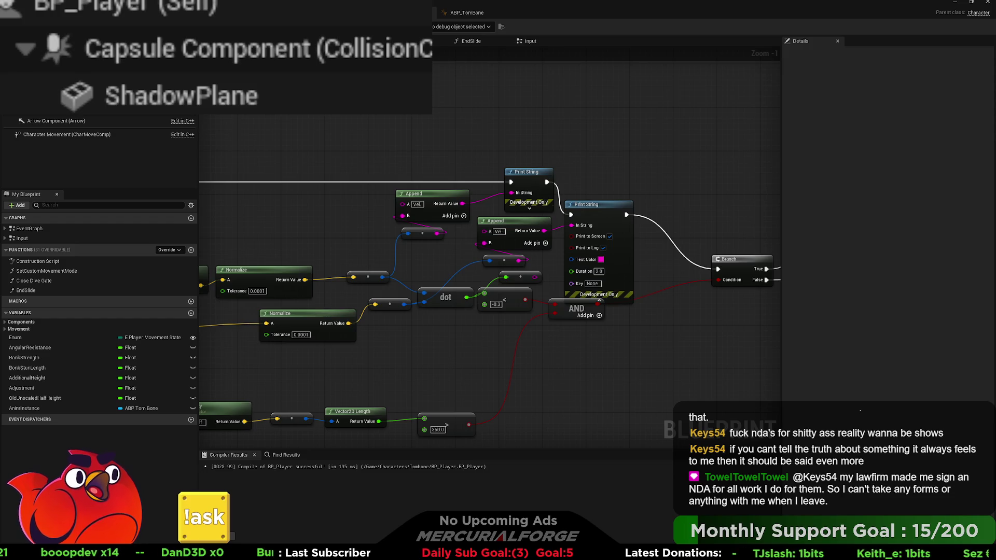
Step: Change the lower Append's prefix to 'Dir:' and compile BP_Player
key("F7")
left_click(498, 231)
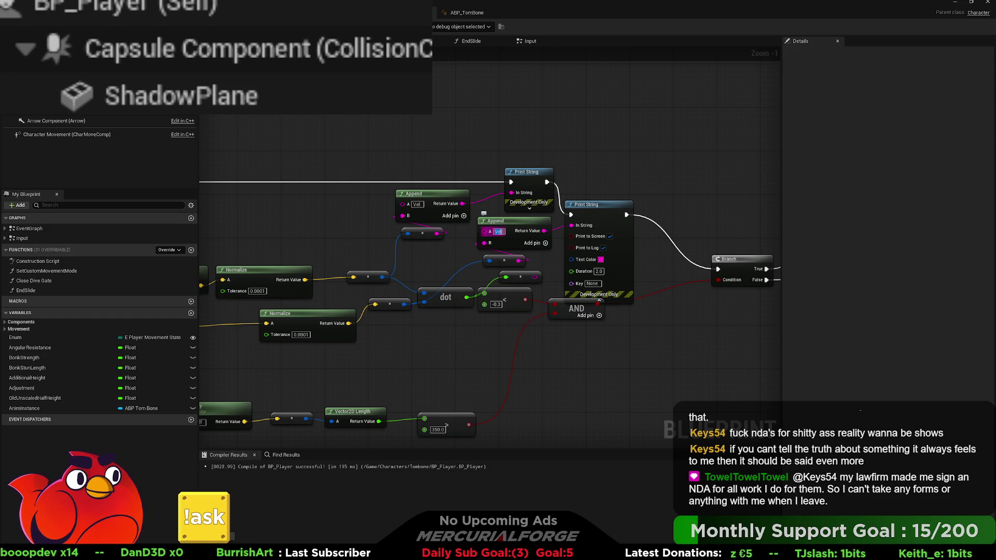
type("Dir")
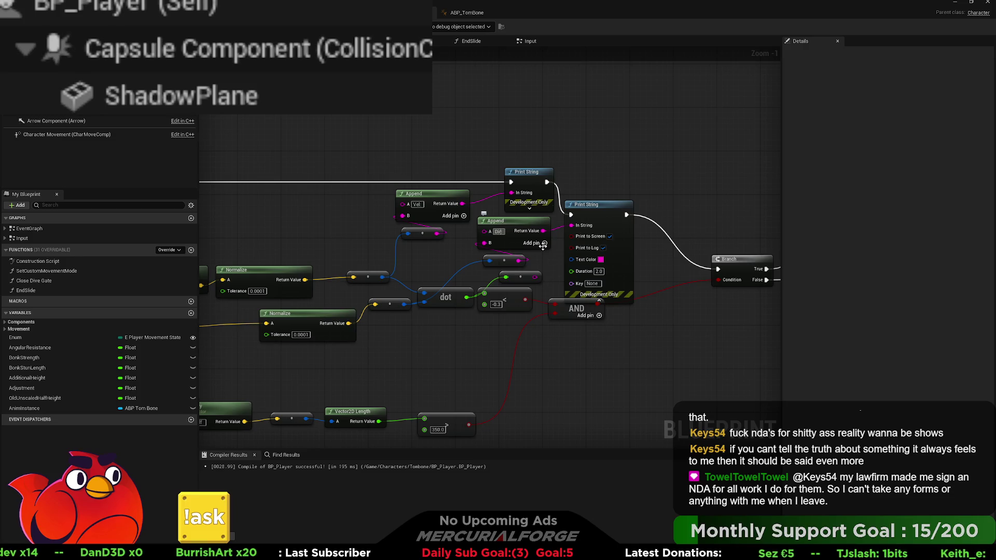
type(":")
key("Return")
key("F7")
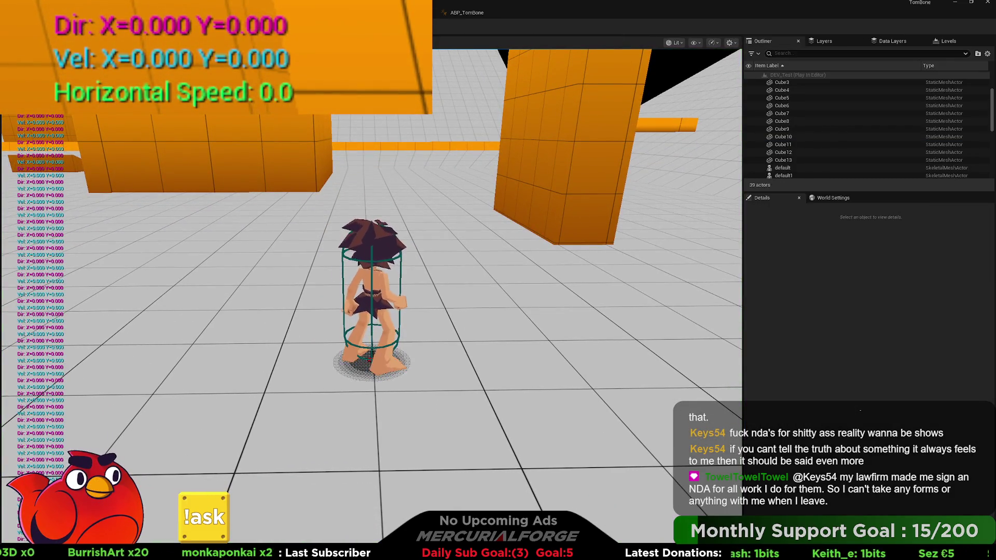
Step: Run and sprint the character, reverse direction to trigger a skid, then stop the play session
key("w")
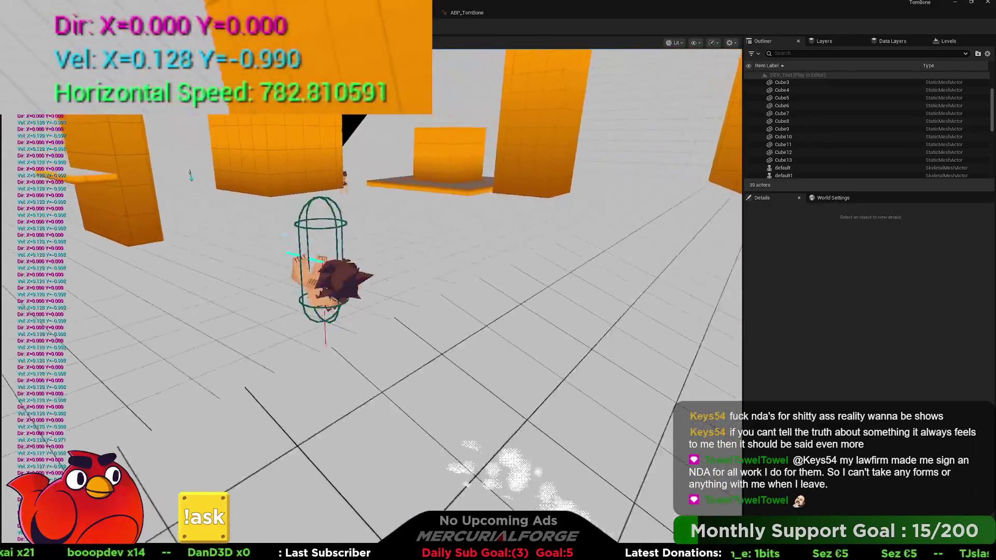
key("w")
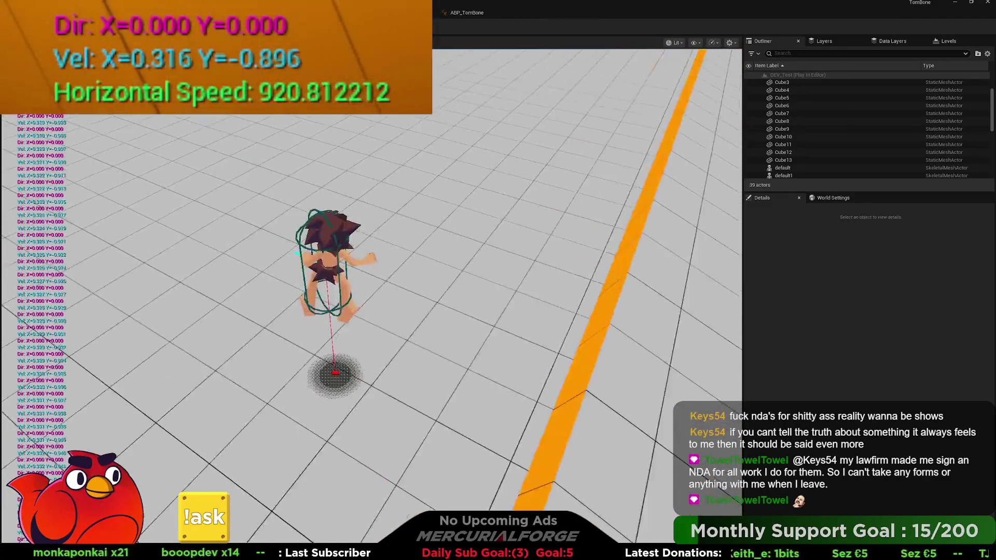
key("w")
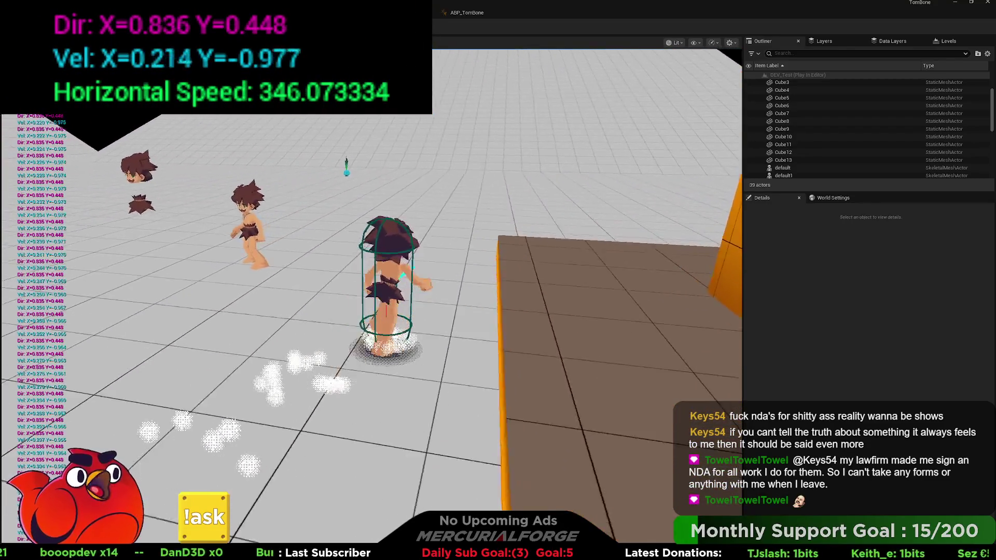
key("shift")
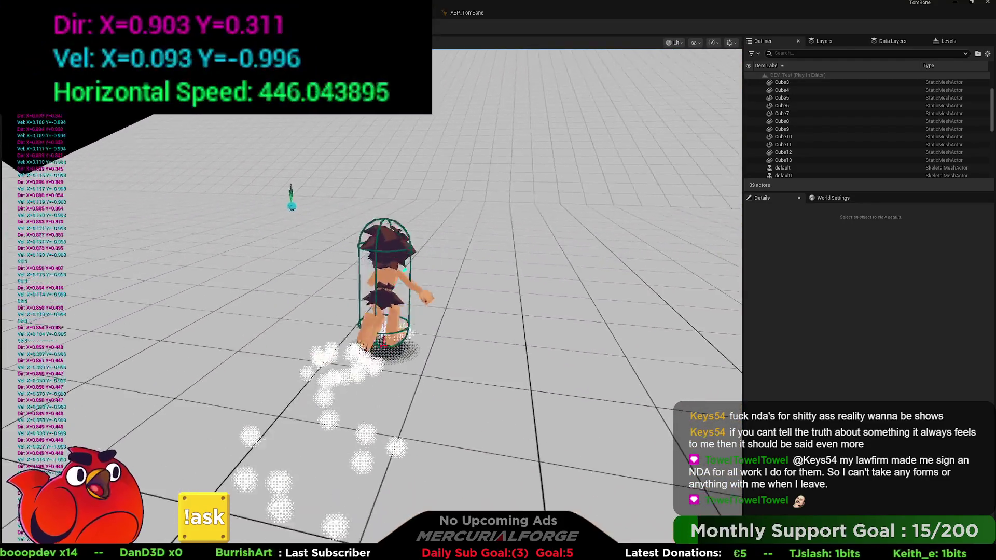
key("a")
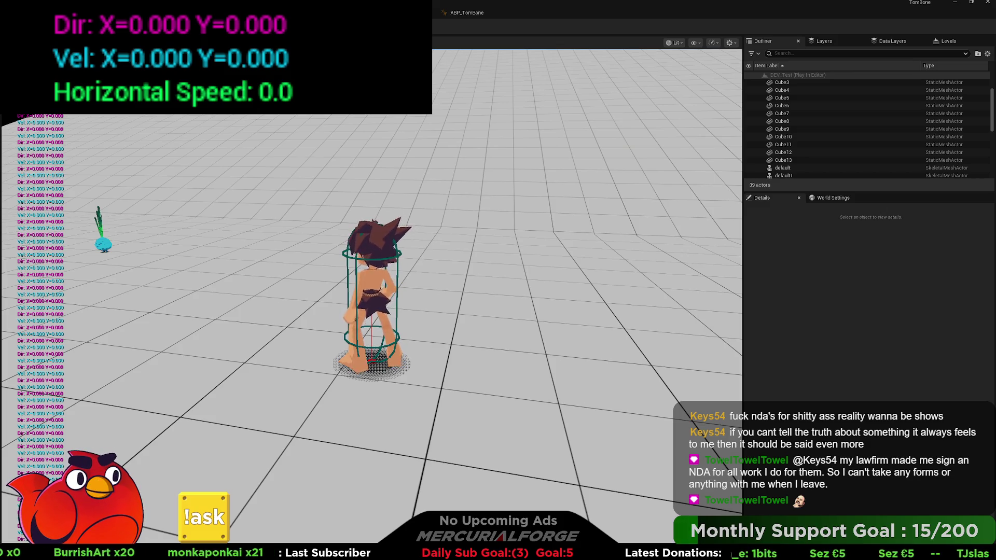
key("Escape")
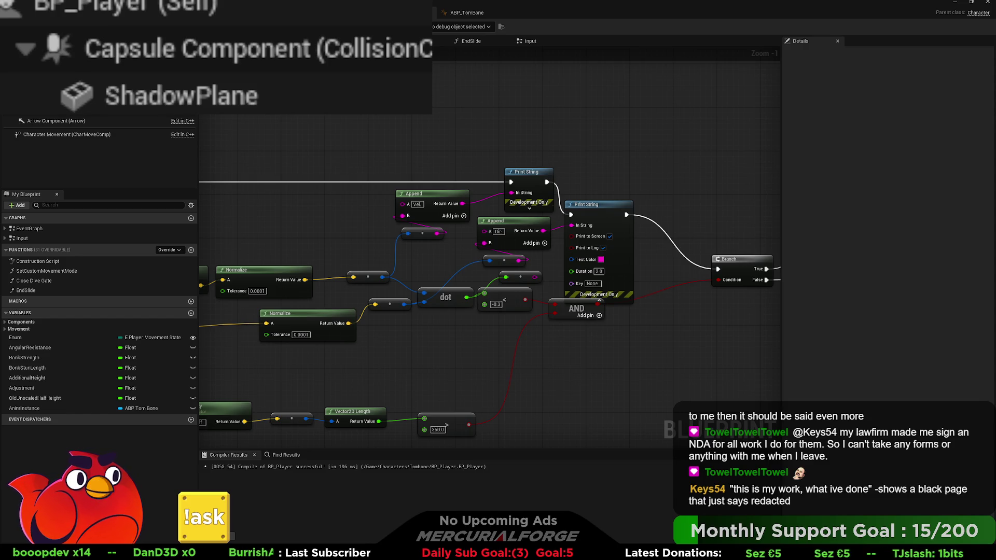
Step: Pan the graph to the Get IA_Move and Get Control Rotation movement-input nodes
mouse_move(237, 223)
left_mouse_down()
mouse_move(363, 197)
mouse_move(442, 197)
mouse_move(431, 257)
mouse_move(575, 191)
mouse_move(601, 198)
mouse_move(596, 232)
left_mouse_up()
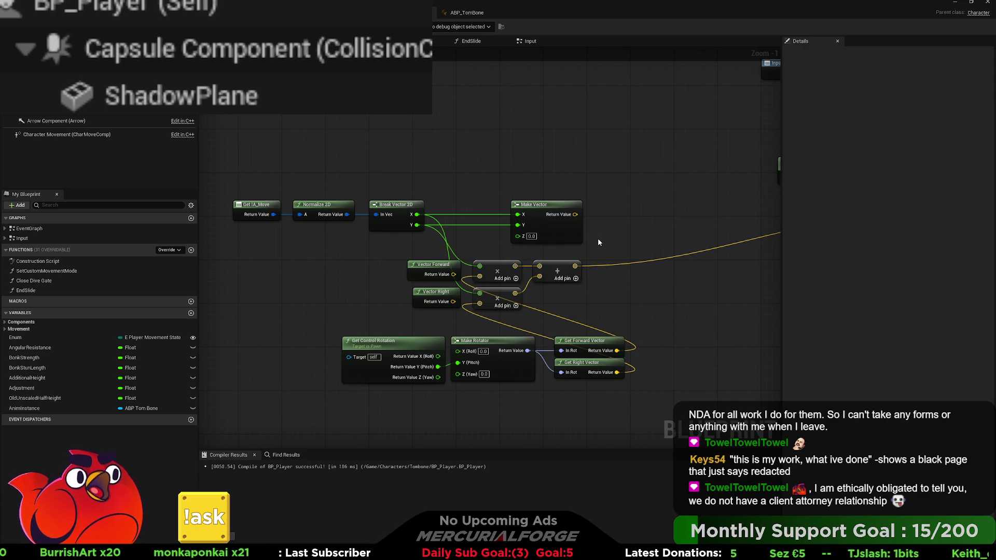
left_click_drag(603, 238, 610, 261)
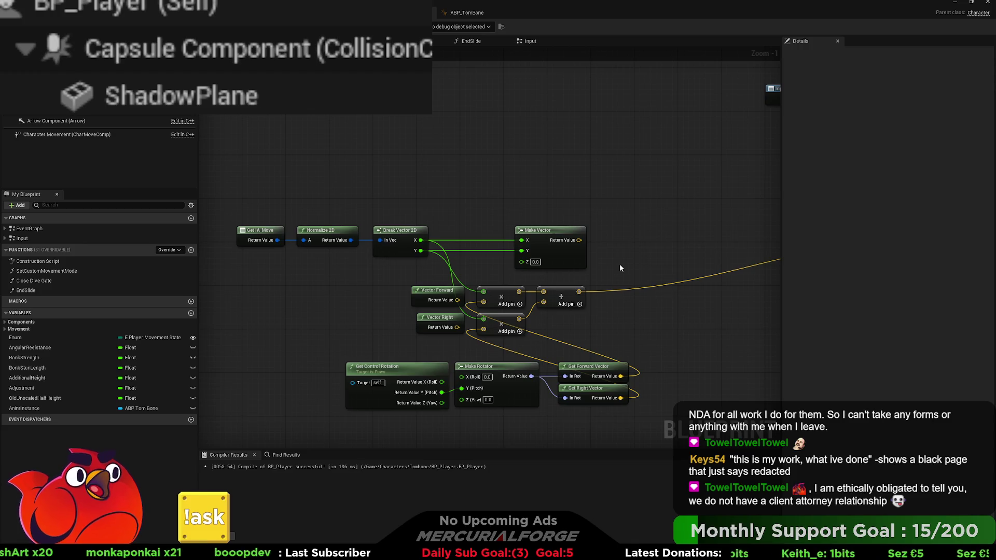
left_click_drag(617, 266, 611, 280)
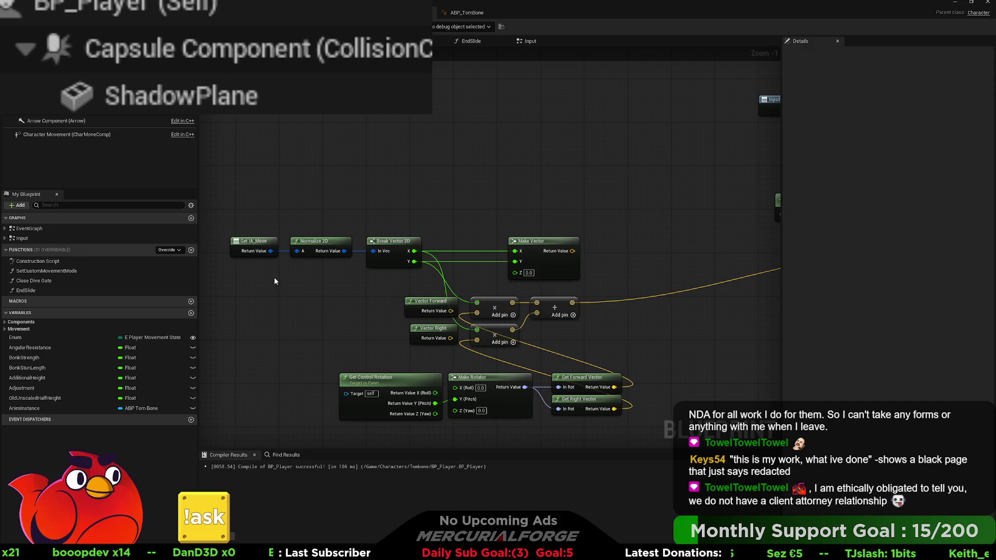
left_click_drag(250, 234, 321, 279)
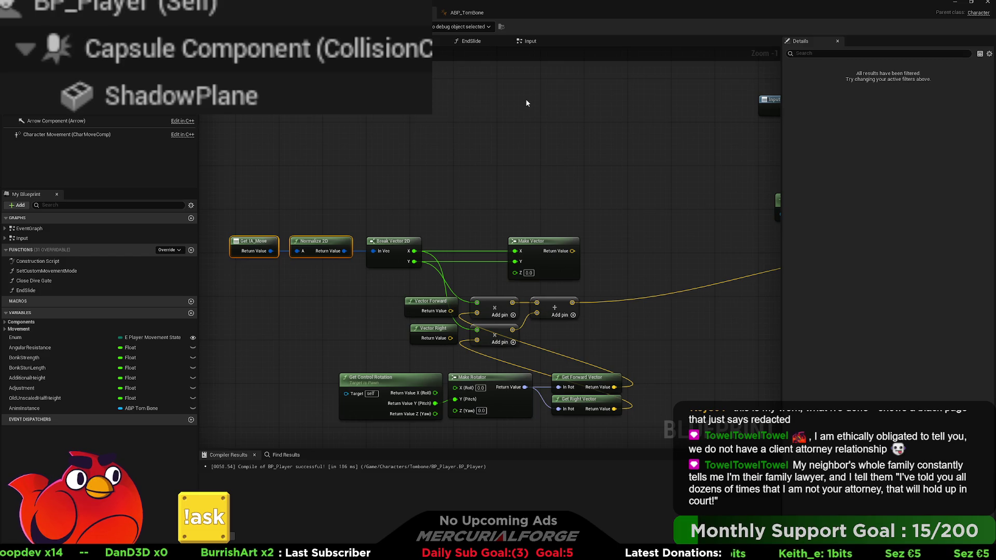
left_click_drag(496, 91, 495, 117)
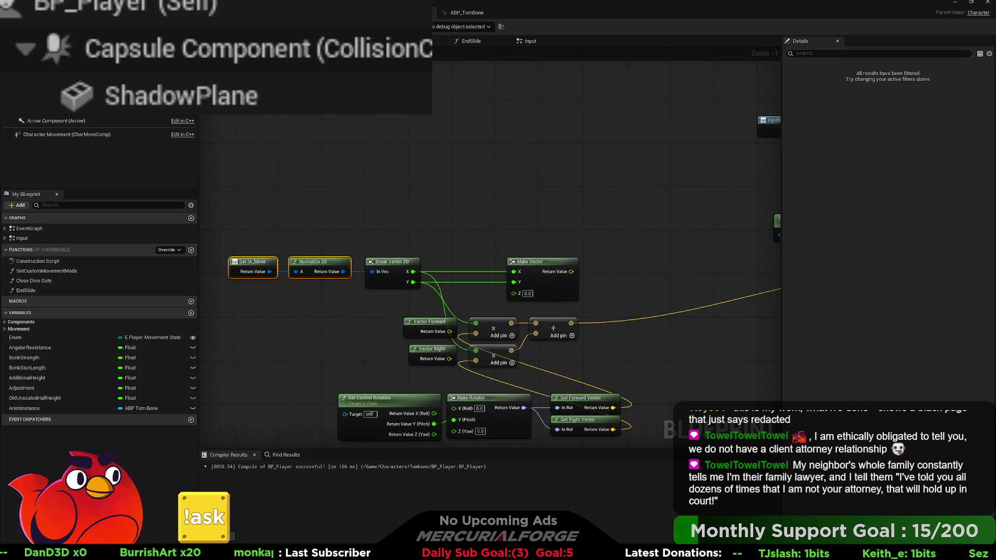
key("Home")
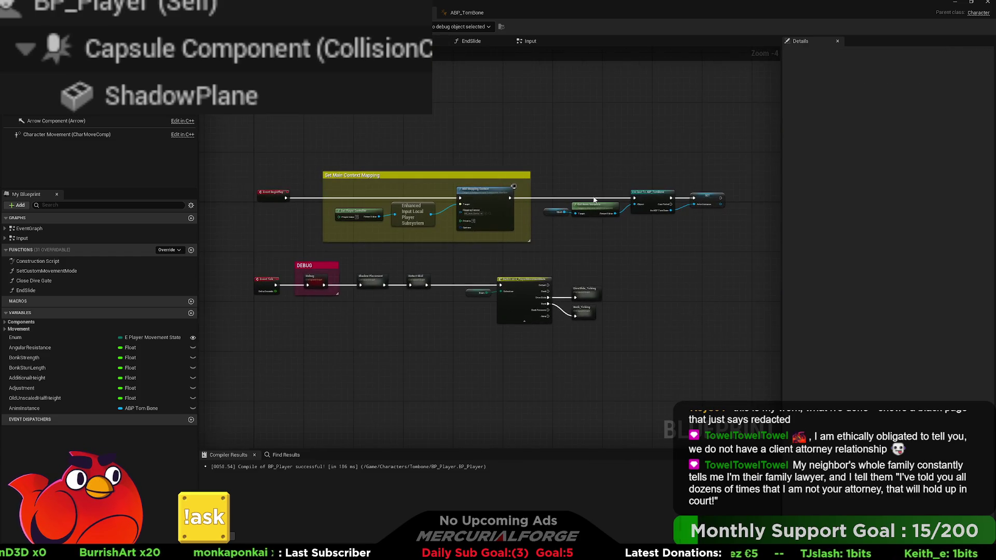
Step: Zoom in and pan to frame the BeginPlay chain and the full Event Tick chain
scroll(536, 232, "up", 1)
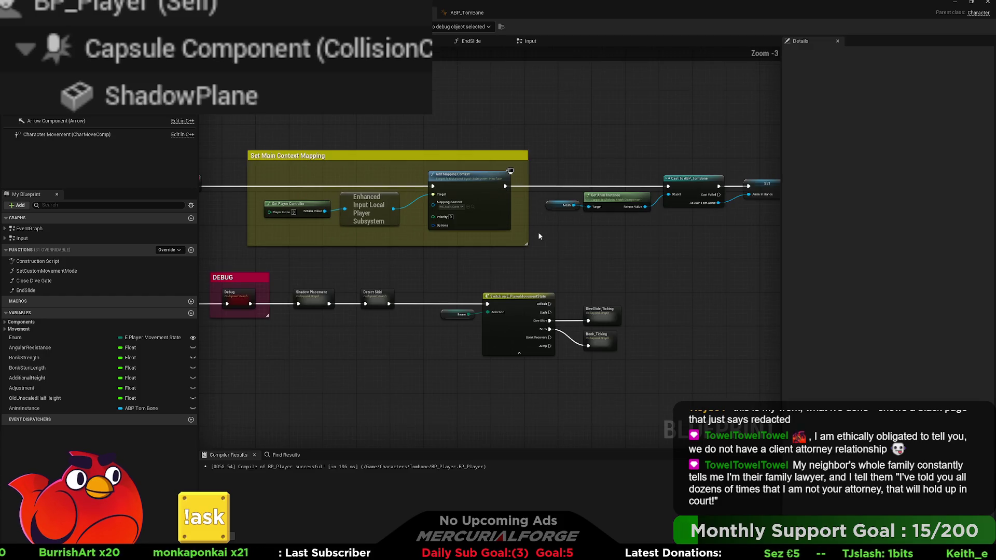
left_click_drag(595, 243, 682, 252)
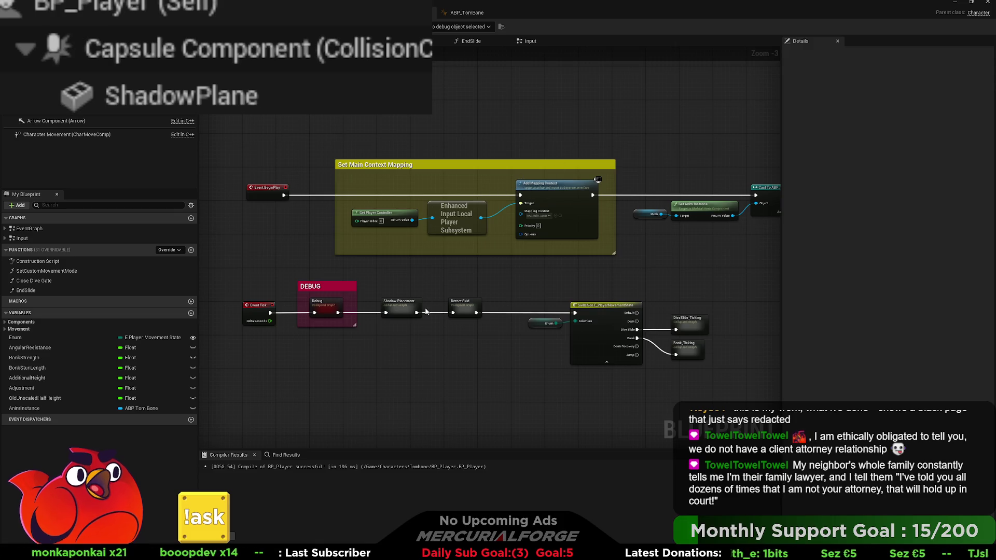
mouse_move(539, 287)
left_mouse_down()
mouse_move(266, 309)
mouse_move(521, 306)
left_mouse_up()
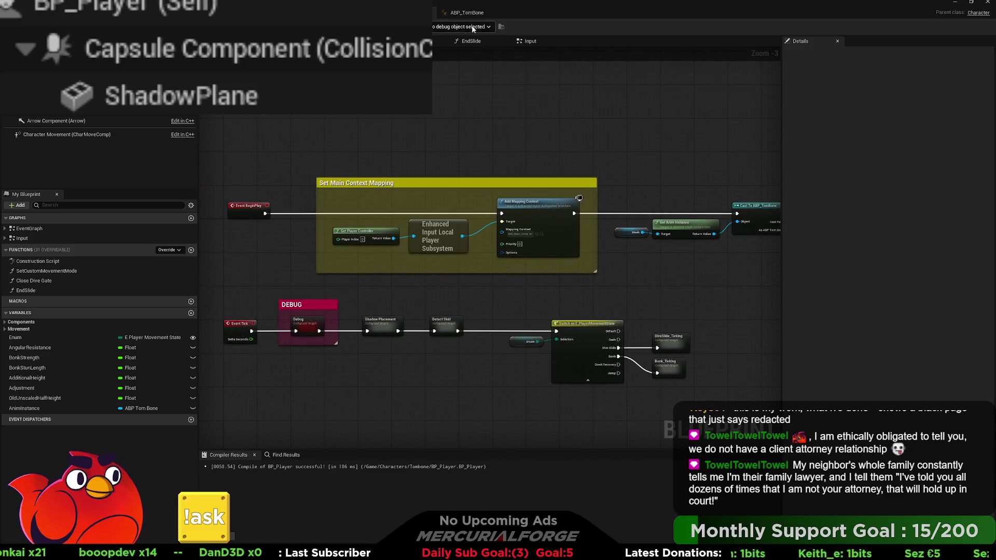
Step: Switch to the Input graph and browse the Bonk and On Landed sections
left_click(526, 43)
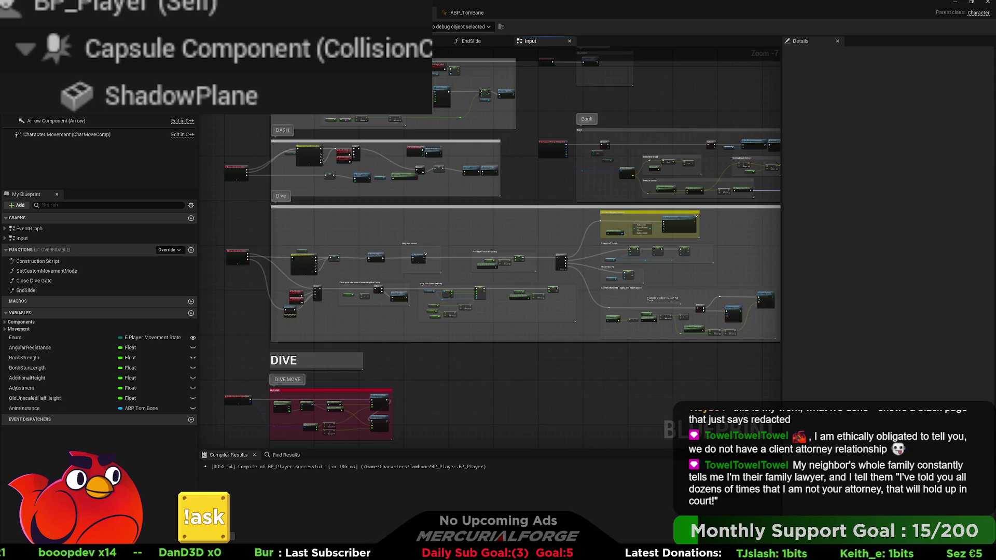
scroll(553, 252, "up", 3)
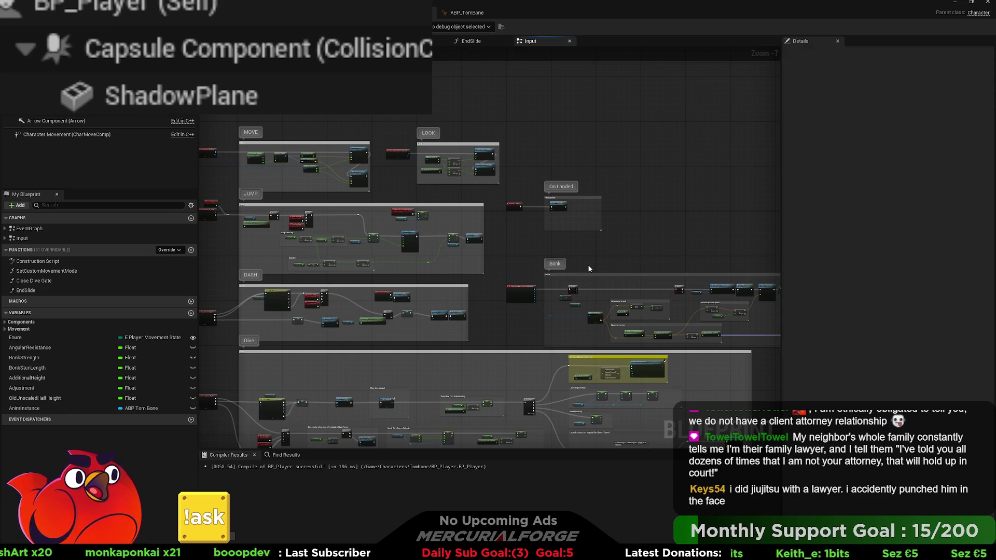
scroll(589, 269, "up", 5)
mouse_move(614, 253)
left_mouse_down()
mouse_move(478, 215)
mouse_move(358, 210)
mouse_move(564, 261)
mouse_move(418, 262)
left_mouse_up()
scroll(332, 217, "down", 6)
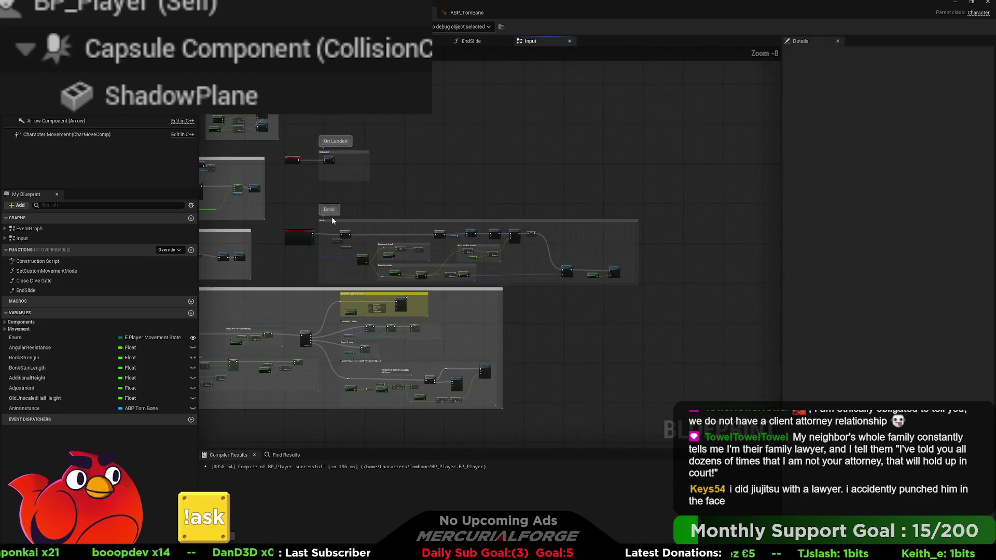
left_click_drag(332, 218, 528, 251)
scroll(413, 202, "up", 3)
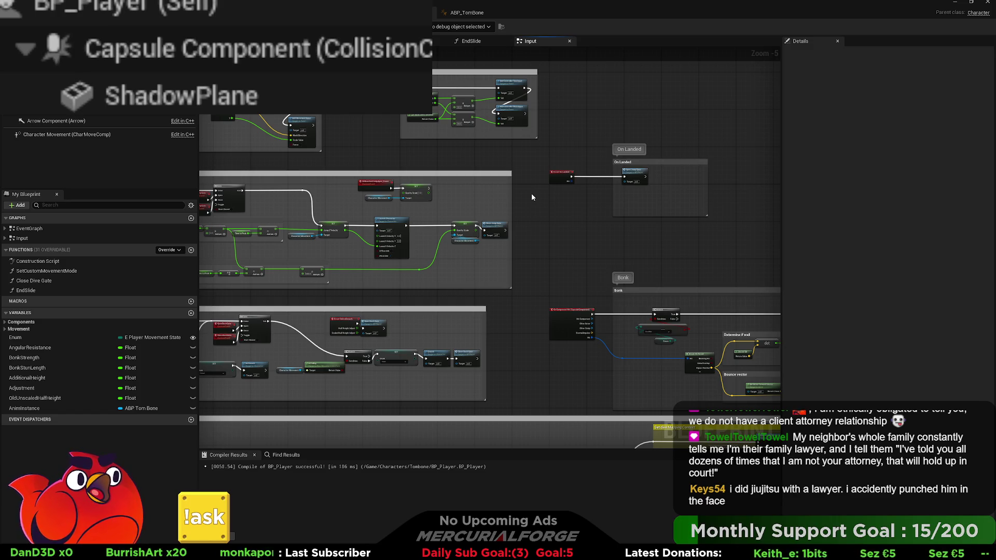
Step: Jump to the MOVE, LOOK, JUMP and DASH area and zoom in on the MOVE section
key("1")
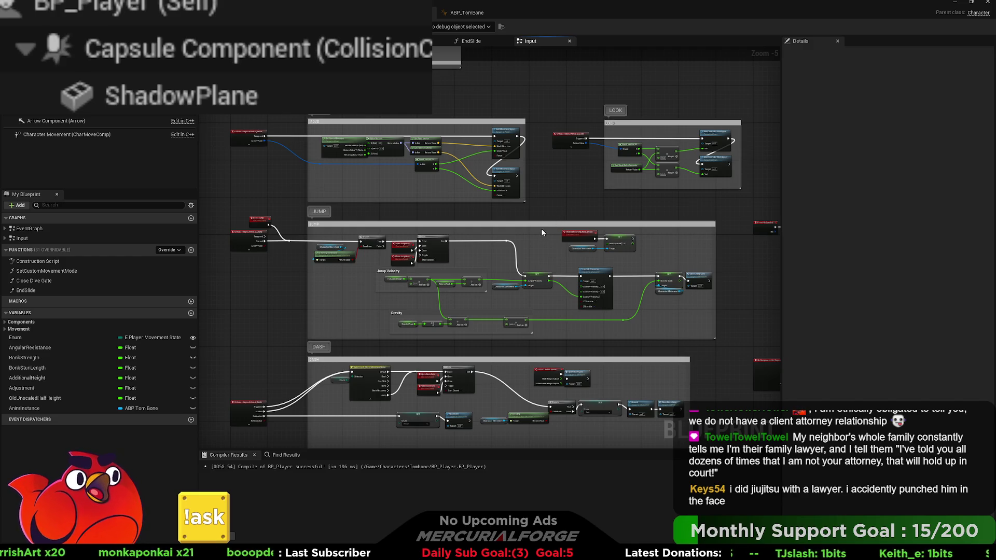
scroll(538, 229, "up", 2)
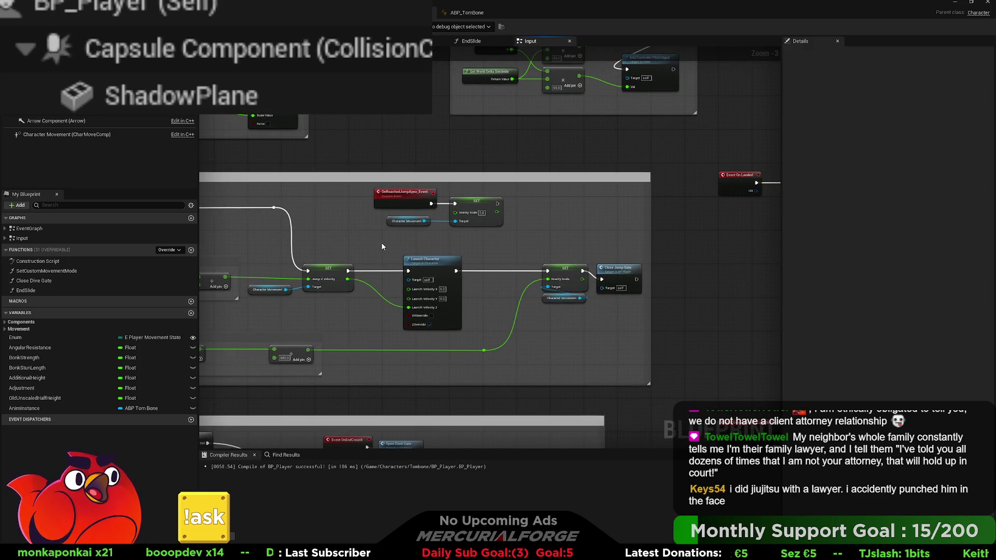
left_click_drag(412, 246, 673, 238)
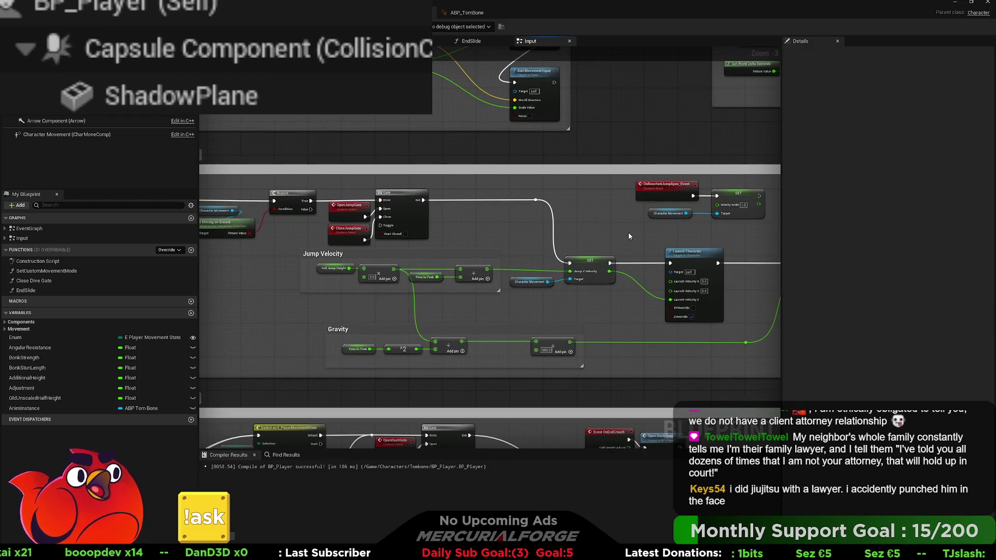
left_click_drag(580, 234, 536, 239)
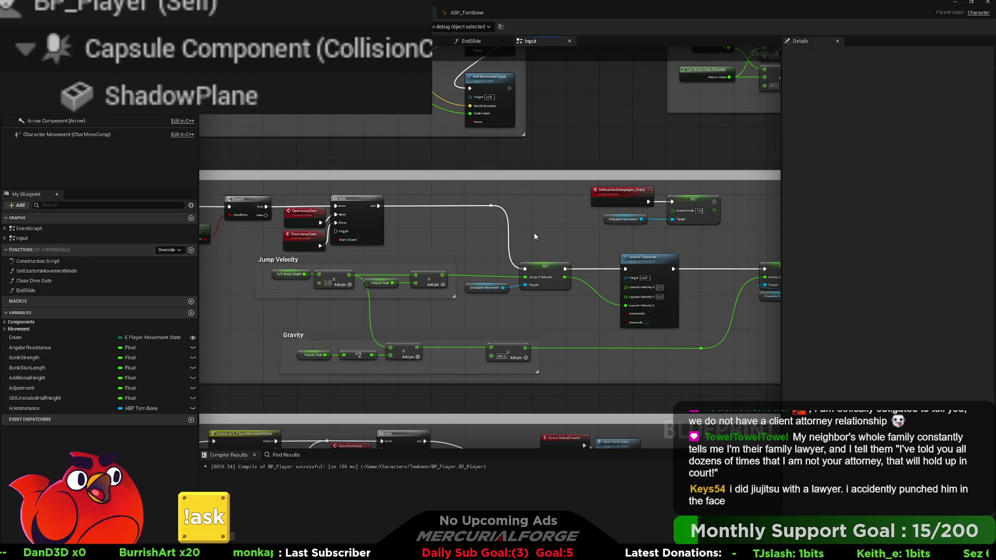
scroll(535, 237, "down", 3)
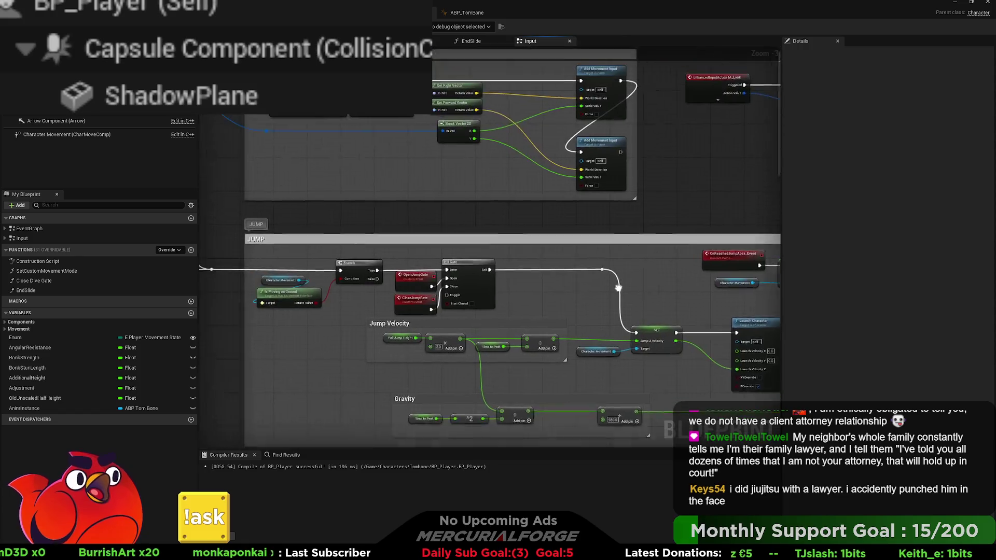
scroll(587, 279, "up", 3)
scroll(586, 279, "up", 2)
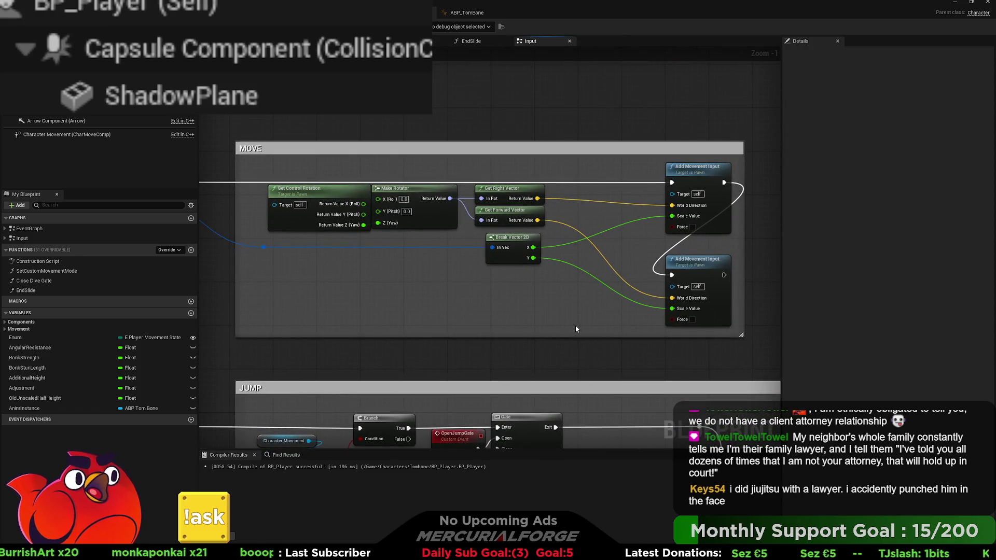
Step: Marquee-select Get Control Rotation, Make Rotator, Get Right/Forward Vector and Break Vector 2D in MOVE
scroll(575, 329, "up", 1)
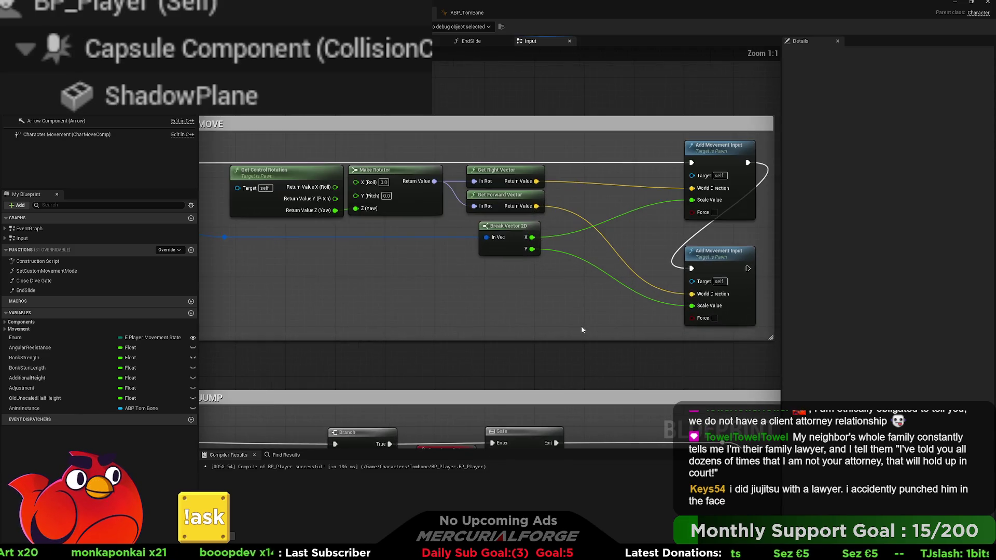
mouse_move(576, 327)
left_mouse_down()
mouse_move(787, 342)
mouse_move(577, 335)
left_mouse_up()
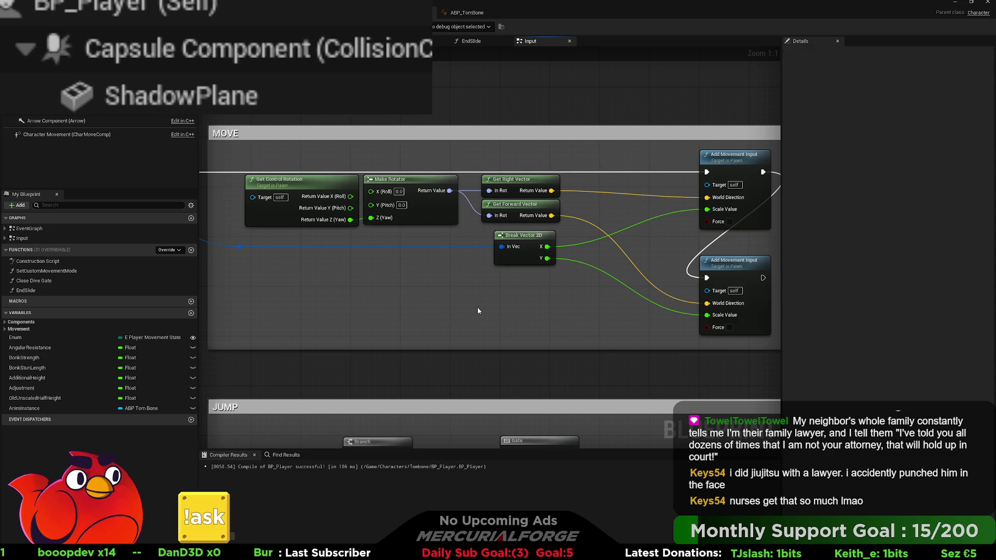
mouse_move(425, 306)
left_mouse_down()
mouse_move(673, 319)
mouse_move(338, 309)
left_mouse_up()
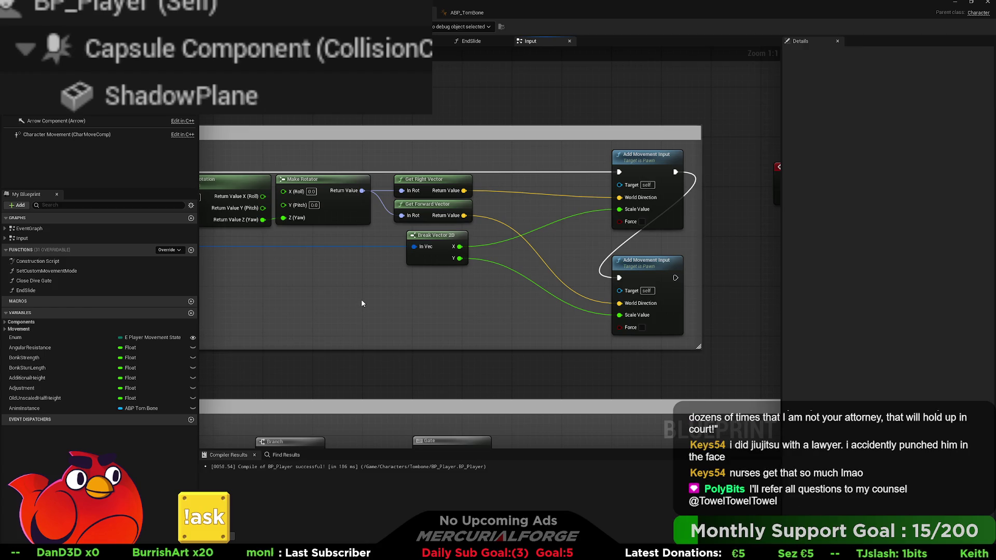
left_click_drag(439, 298, 554, 307)
left_click_drag(596, 174, 267, 251)
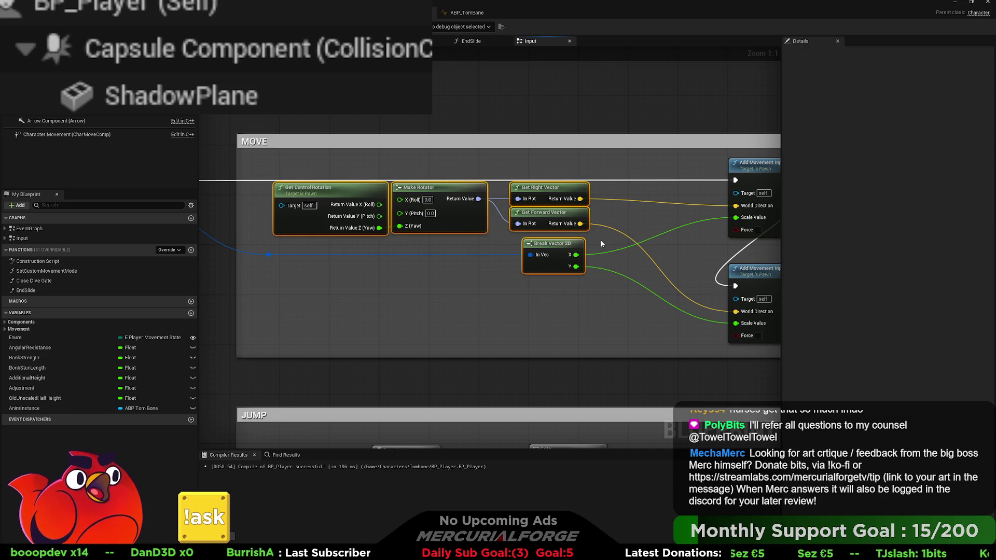
mouse_move(628, 217)
left_mouse_down()
mouse_move(637, 214)
mouse_move(563, 215)
mouse_move(587, 231)
mouse_move(629, 232)
mouse_move(563, 237)
left_mouse_up()
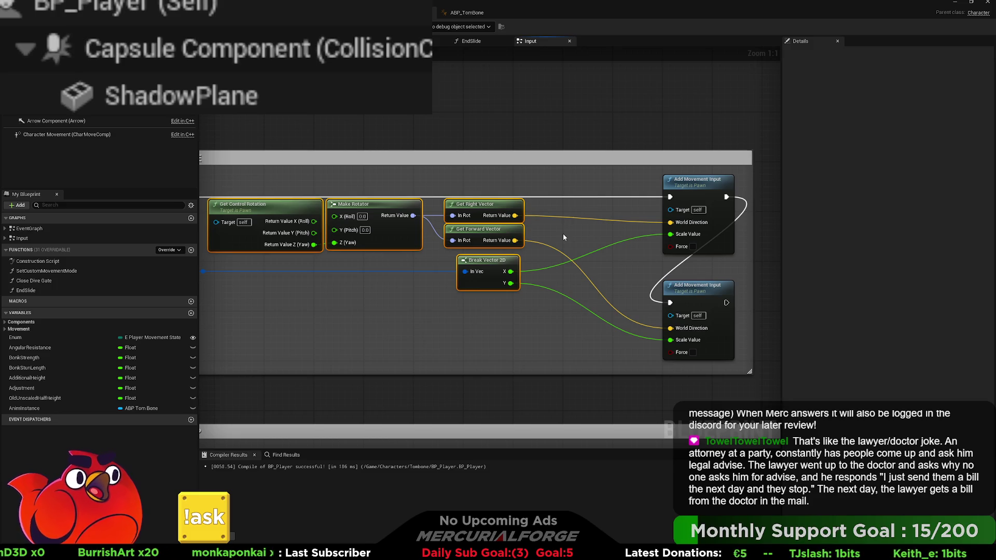
mouse_move(414, 181)
left_mouse_down()
mouse_move(637, 172)
mouse_move(420, 182)
mouse_move(461, 183)
mouse_move(438, 195)
left_mouse_up()
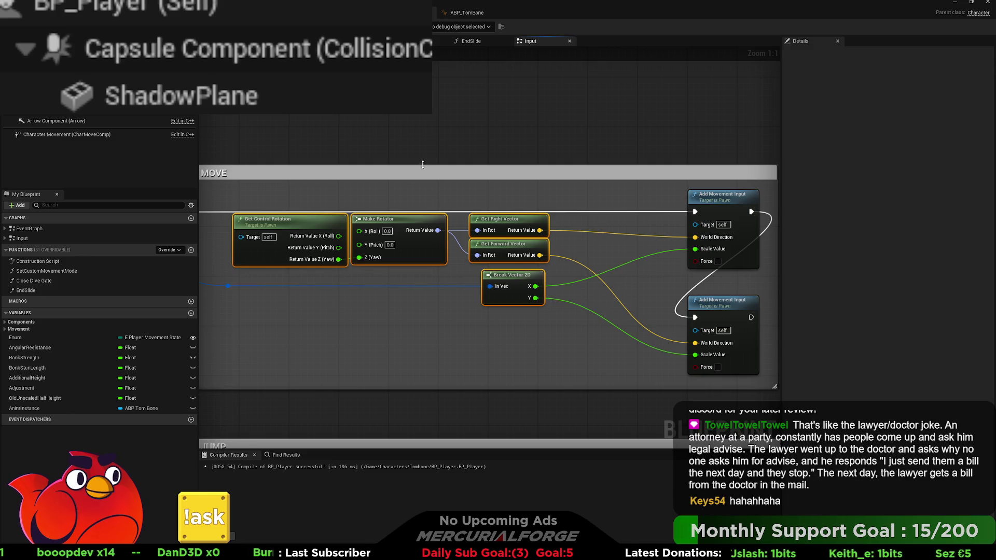
mouse_move(402, 158)
left_mouse_down()
mouse_move(382, 156)
mouse_move(441, 155)
mouse_move(402, 164)
mouse_move(406, 157)
left_mouse_up()
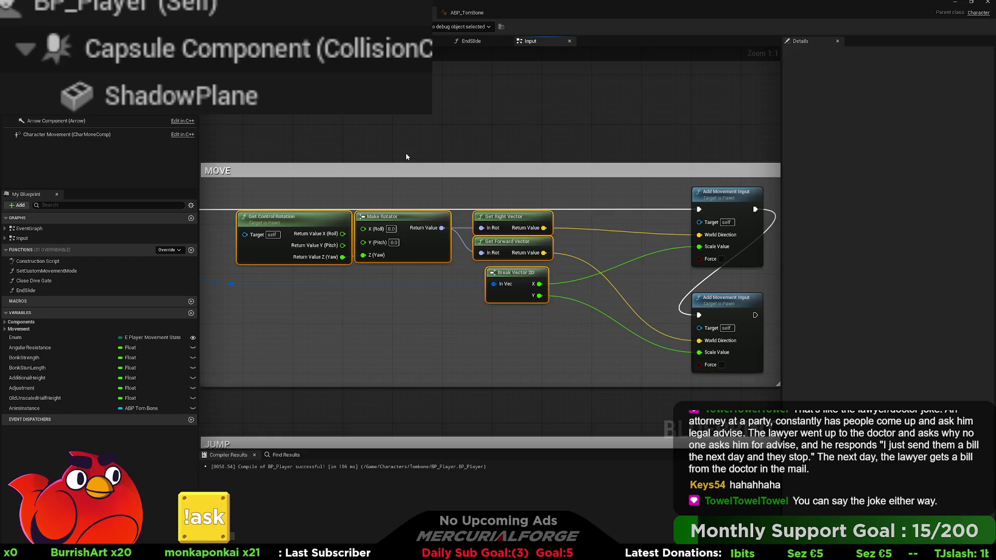
left_click_drag(409, 152, 410, 149)
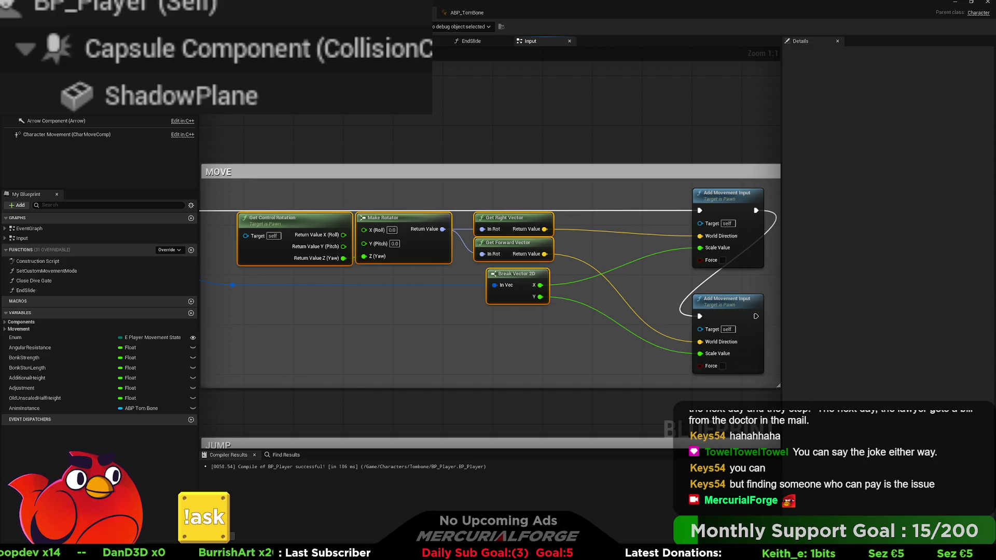
Step: Reframe the MOVE section and select just Break Vector 2D and its reroute point
scroll(596, 144, "down", 3)
scroll(440, 145, "up", 3)
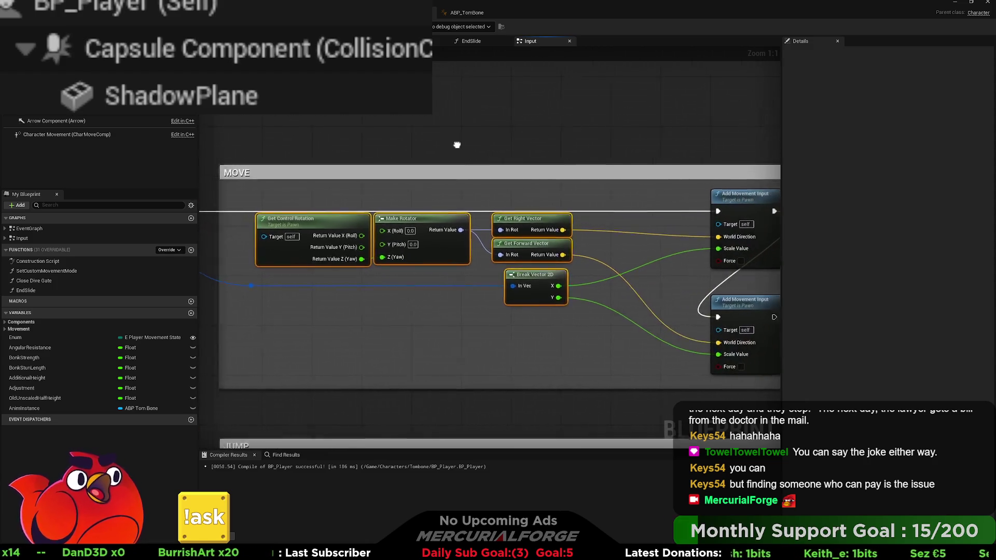
mouse_move(440, 146)
left_mouse_down()
mouse_move(427, 147)
mouse_move(437, 148)
left_mouse_up()
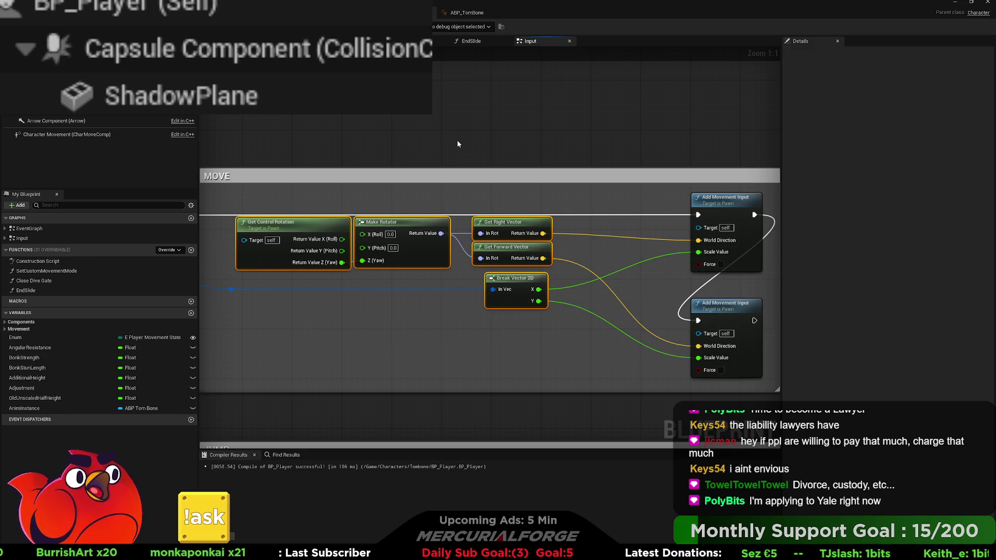
scroll(458, 143, "down", 2)
scroll(458, 145, "up", 1)
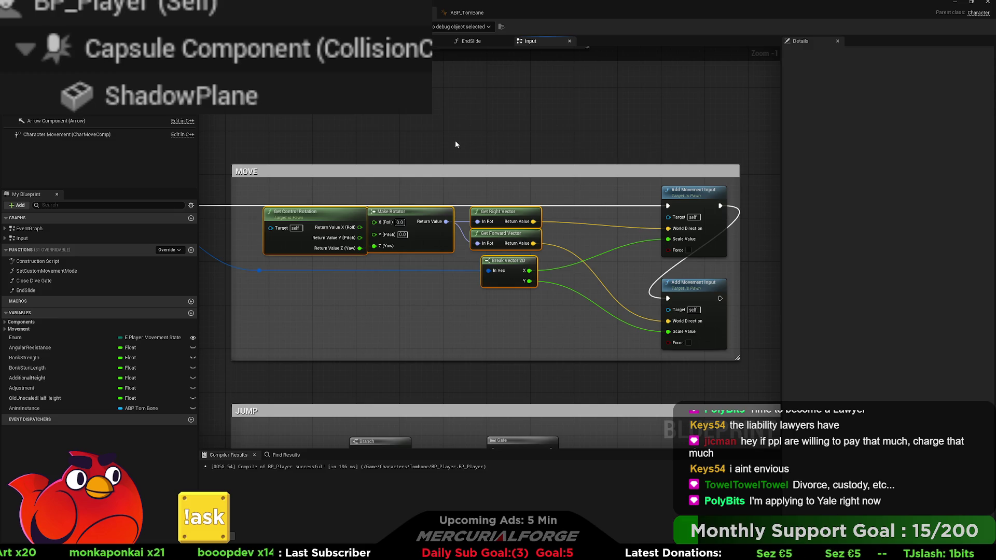
mouse_move(523, 316)
left_mouse_down()
mouse_move(258, 266)
mouse_move(289, 286)
mouse_move(344, 298)
left_mouse_up()
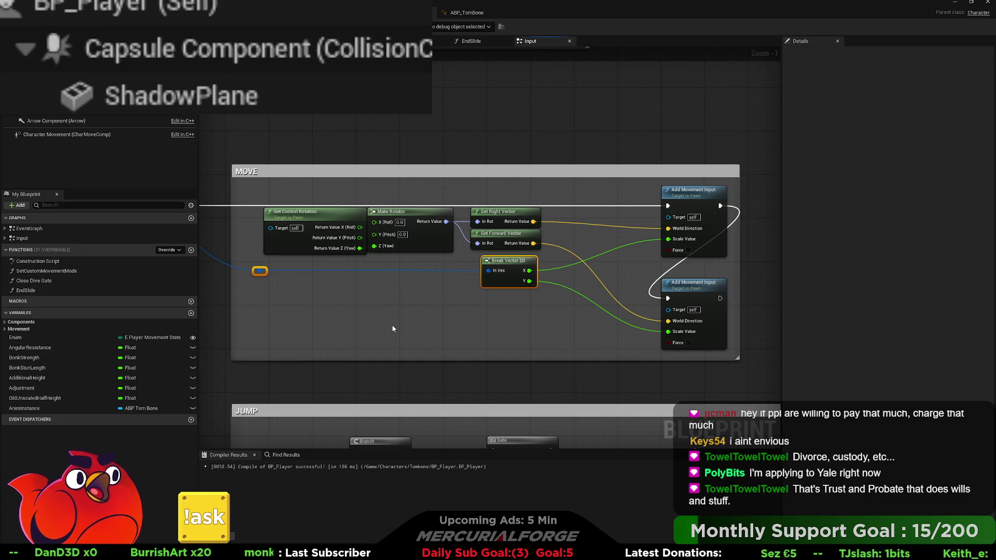
Step: Deselect the MOVE nodes and zoom out to show the MOVE and JUMP sections
left_click(403, 297)
mouse_move(385, 302)
left_mouse_down()
mouse_move(567, 282)
mouse_move(383, 293)
left_mouse_up()
scroll(397, 288, "up", 1)
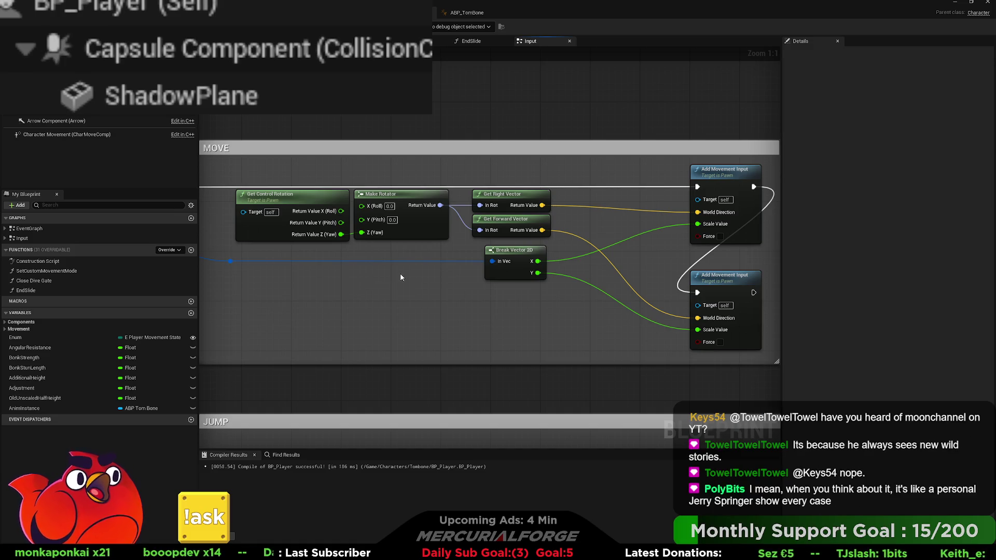
scroll(405, 280, "down", 3)
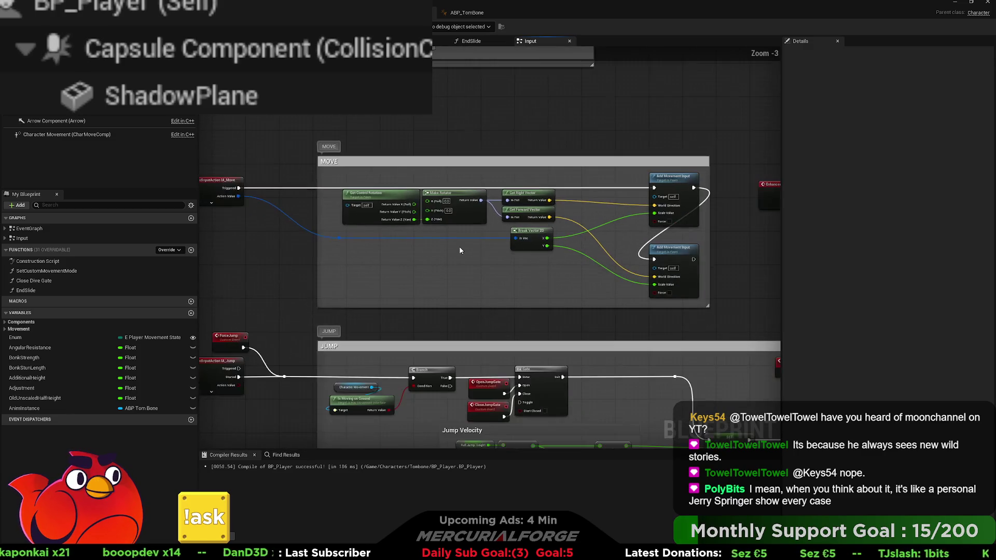
Step: Pan and zoom until the whole MOVE section sits in view beside LOOK
scroll(430, 268, "down", 2)
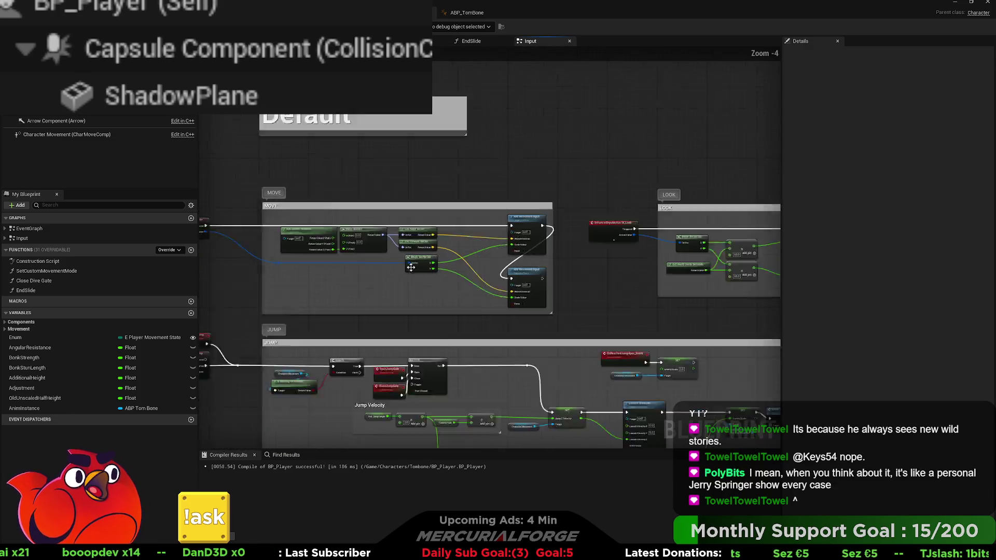
scroll(576, 291, "up", 2)
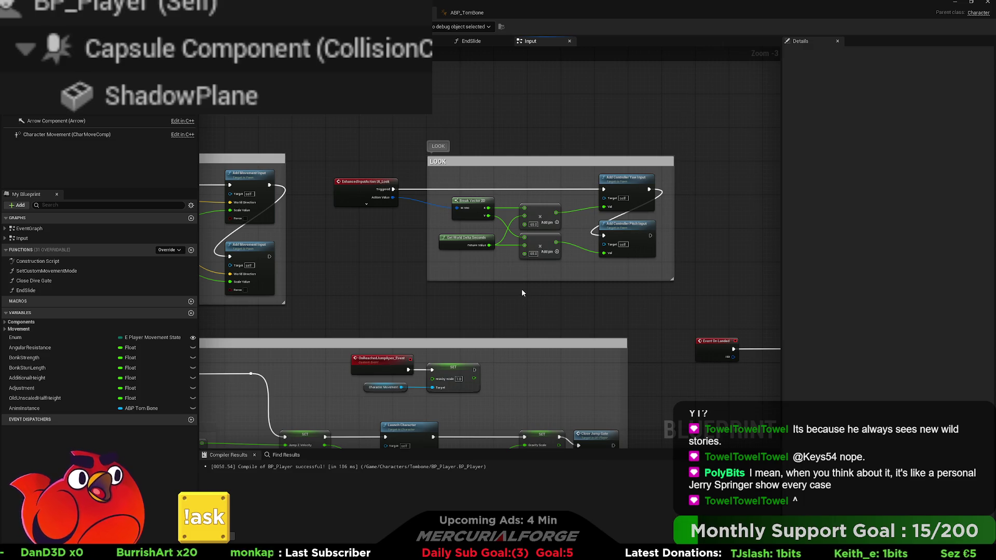
left_click_drag(522, 293, 550, 294)
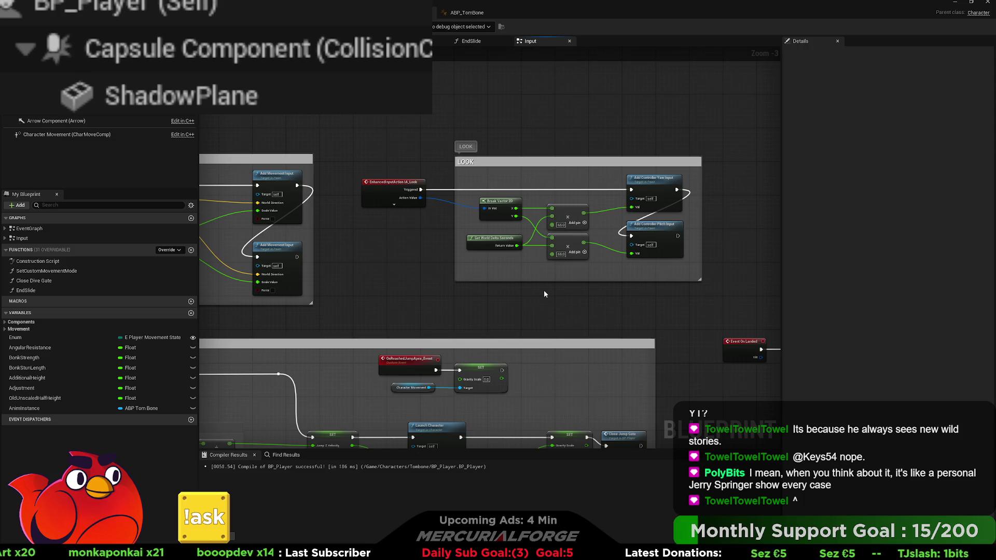
left_click_drag(507, 294, 637, 291)
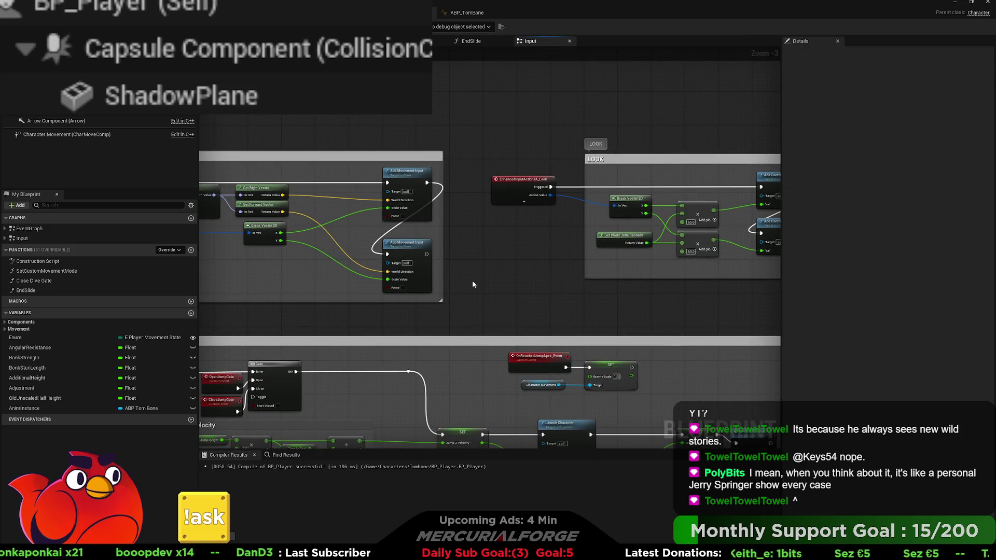
scroll(472, 280, "up", 2)
mouse_move(656, 289)
left_mouse_down()
mouse_move(697, 306)
mouse_move(581, 320)
mouse_move(641, 359)
left_mouse_up()
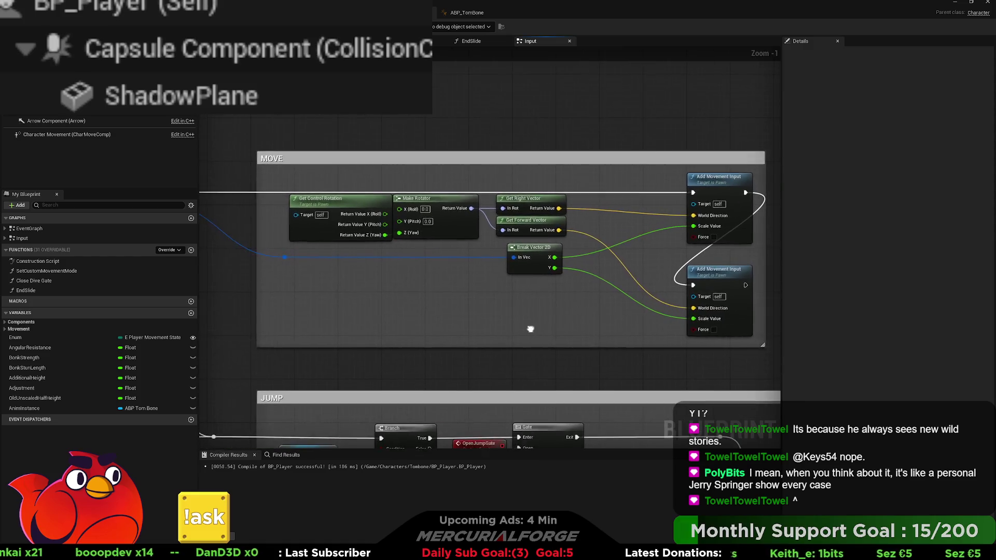
scroll(530, 329, "up", 1)
left_click_drag(531, 328, 510, 348)
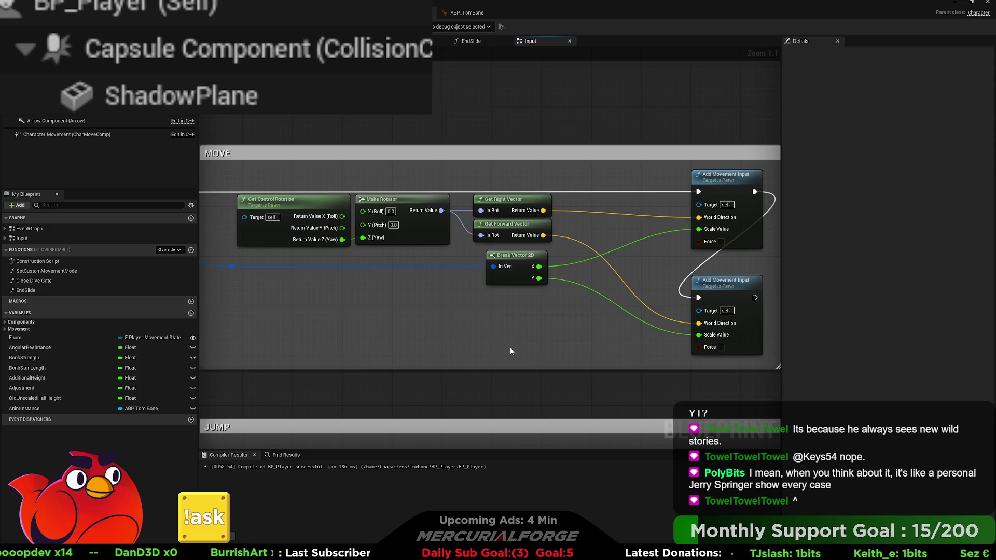
scroll(509, 347, "down", 8)
scroll(521, 327, "down", 4)
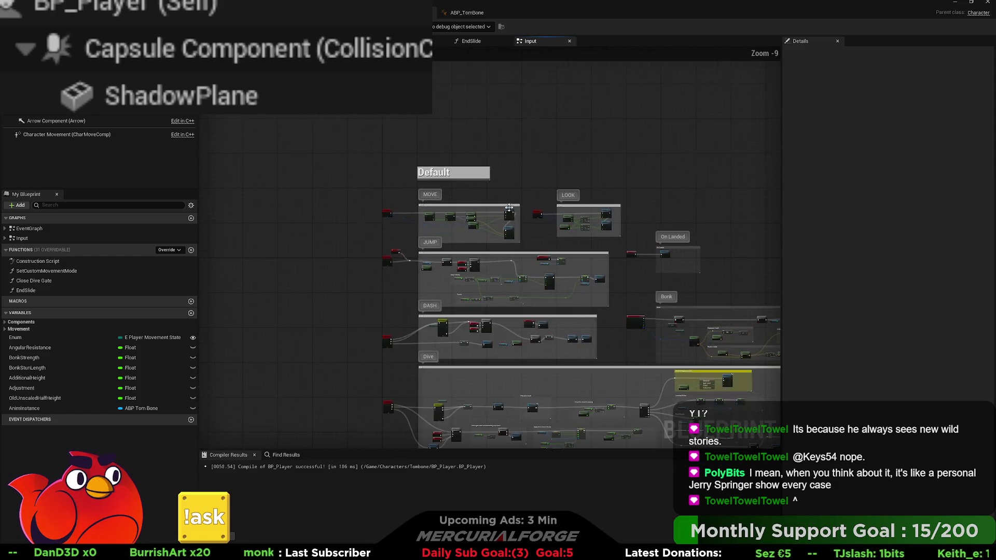
scroll(526, 251, "up", 9)
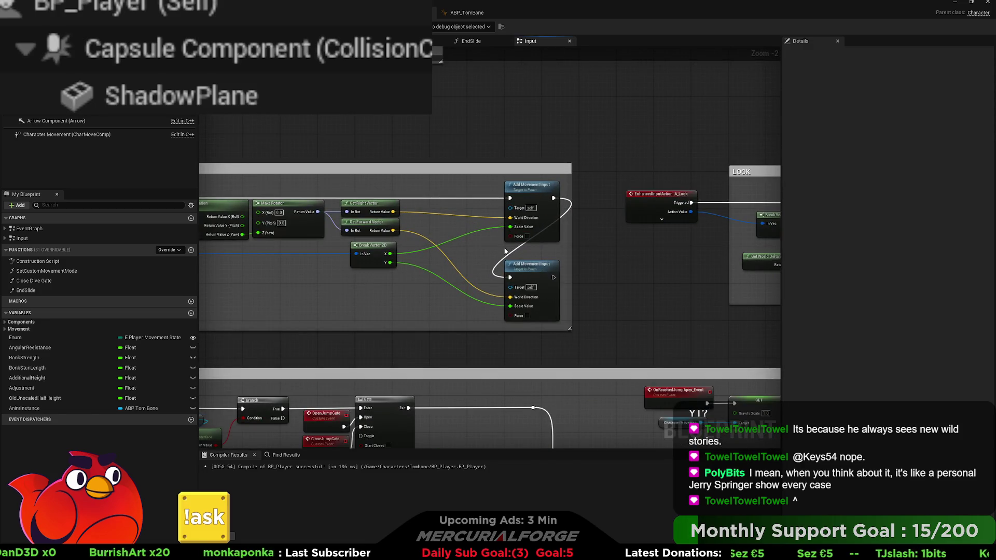
left_click_drag(463, 243, 548, 258)
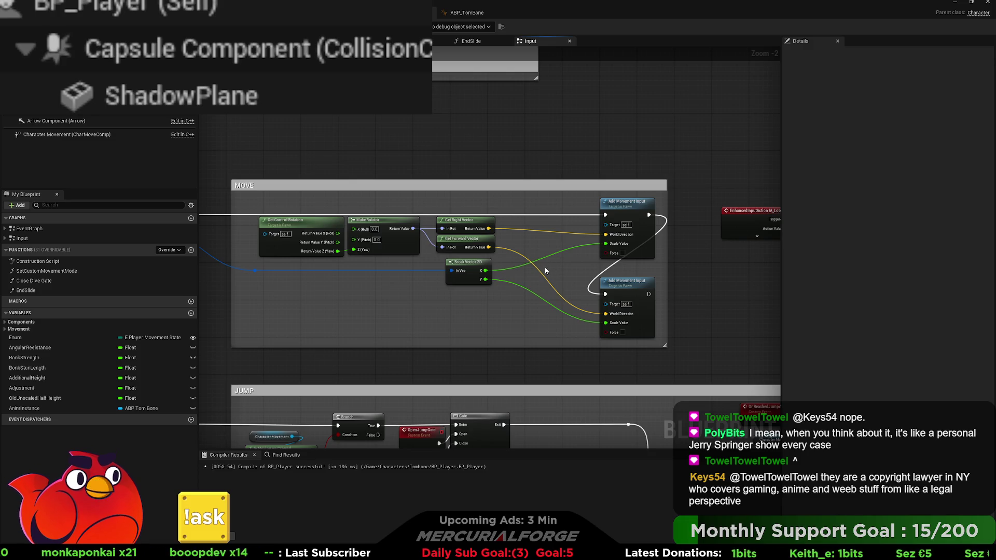
Step: Select the MOVE control-rotation and vector nodes, then switch to the ABP_TomBone animation blueprint
mouse_move(511, 313)
left_mouse_down()
mouse_move(426, 249)
mouse_move(249, 218)
mouse_move(248, 206)
left_mouse_up()
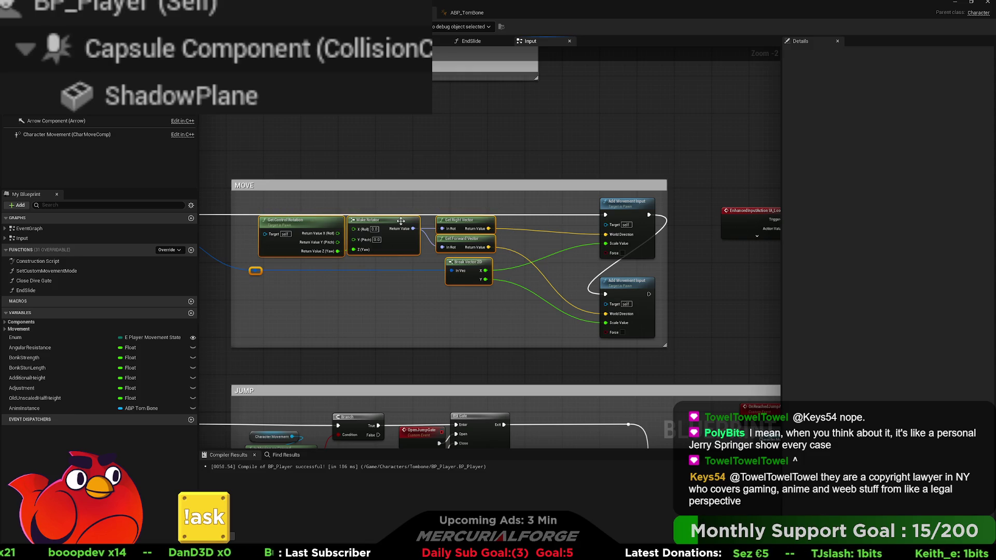
left_click(446, 147)
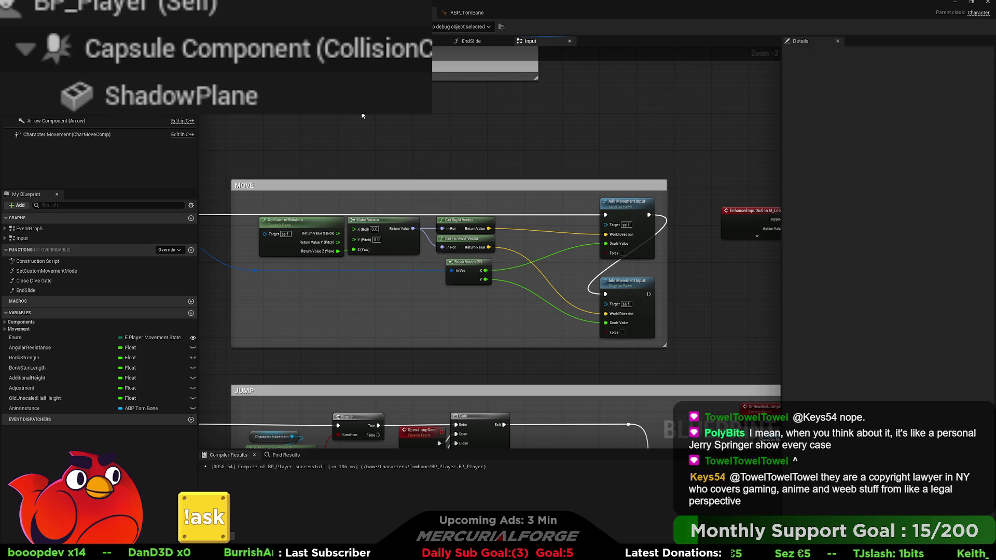
mouse_move(397, 118)
left_mouse_down()
mouse_move(423, 122)
mouse_move(409, 124)
mouse_move(419, 104)
left_mouse_up()
mouse_move(533, 291)
left_mouse_down()
mouse_move(454, 249)
mouse_move(337, 231)
mouse_move(328, 209)
left_mouse_up()
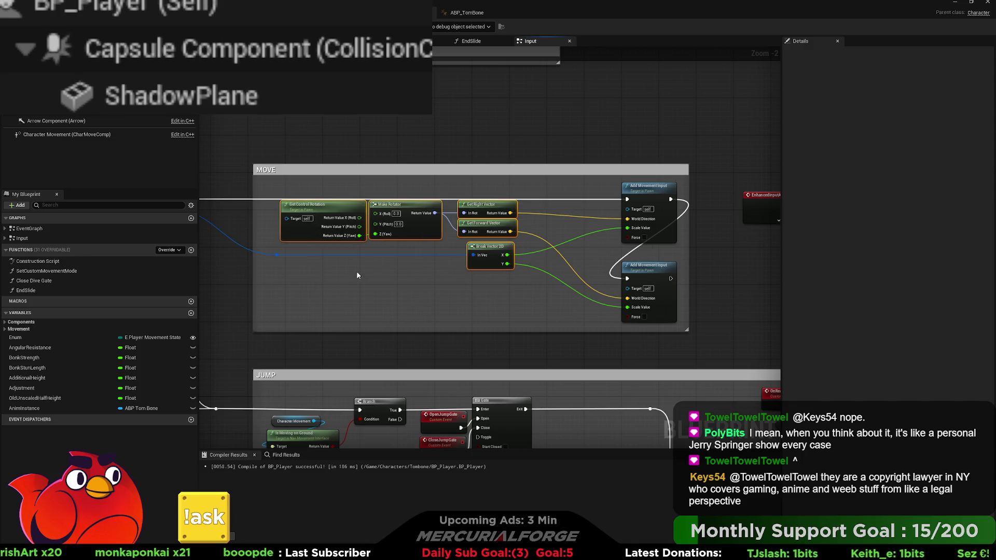
left_click(467, 12)
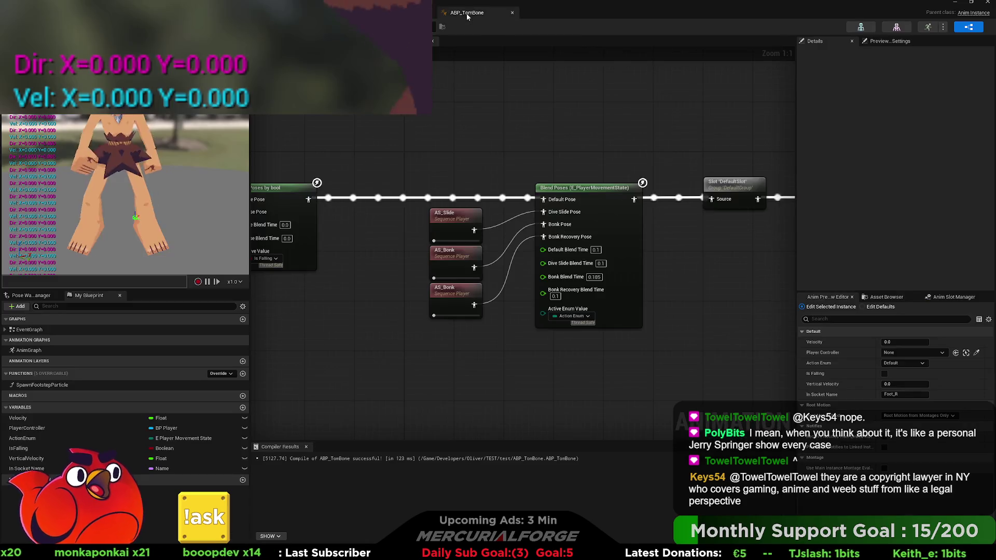
Step: Switch back to BP_Player's Input graph to view the MOVE and JUMP groups
left_click(394, 12)
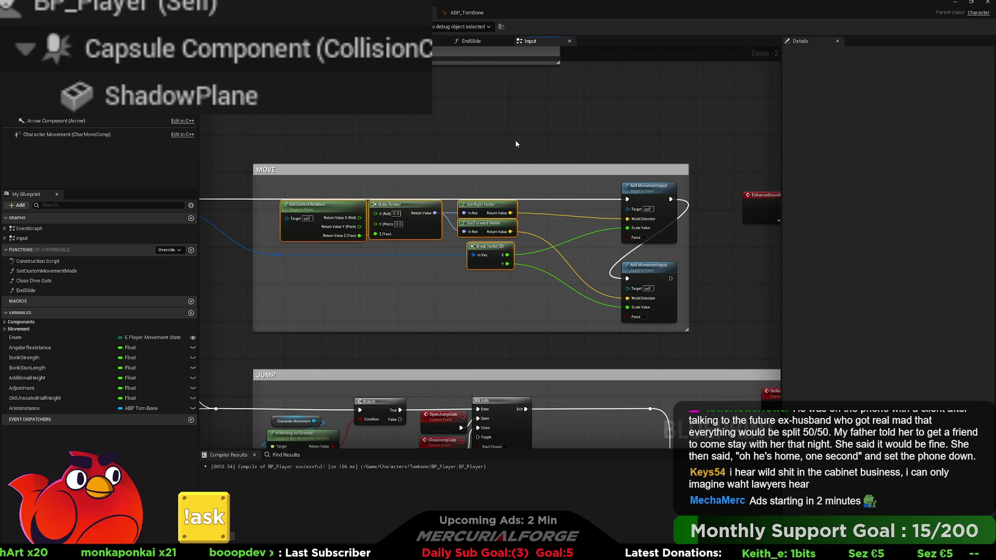
mouse_move(517, 144)
left_mouse_down()
mouse_move(542, 136)
mouse_move(502, 136)
left_mouse_up()
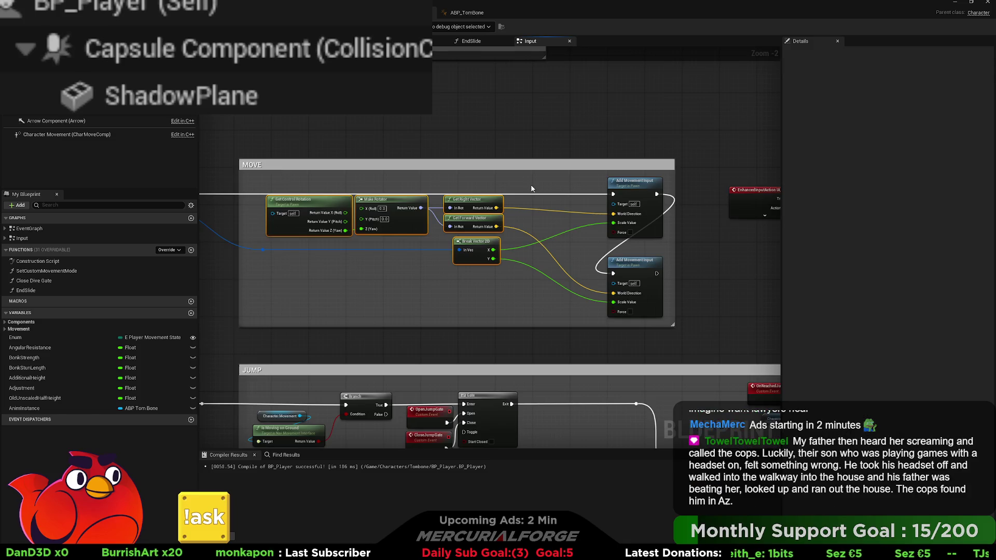
scroll(531, 188, "up", 1)
left_click_drag(540, 187, 549, 188)
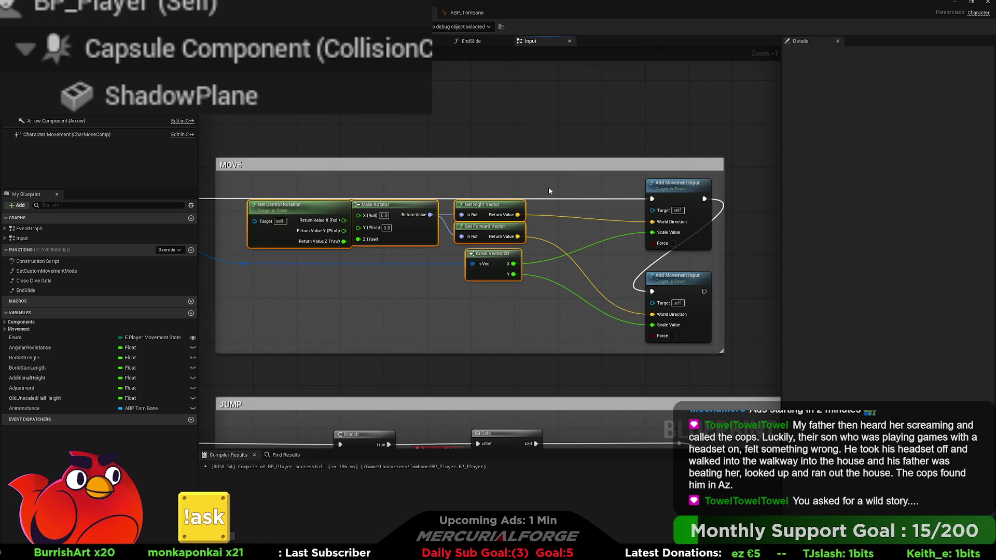
left_click_drag(571, 136, 587, 142)
scroll(493, 138, "up", 1)
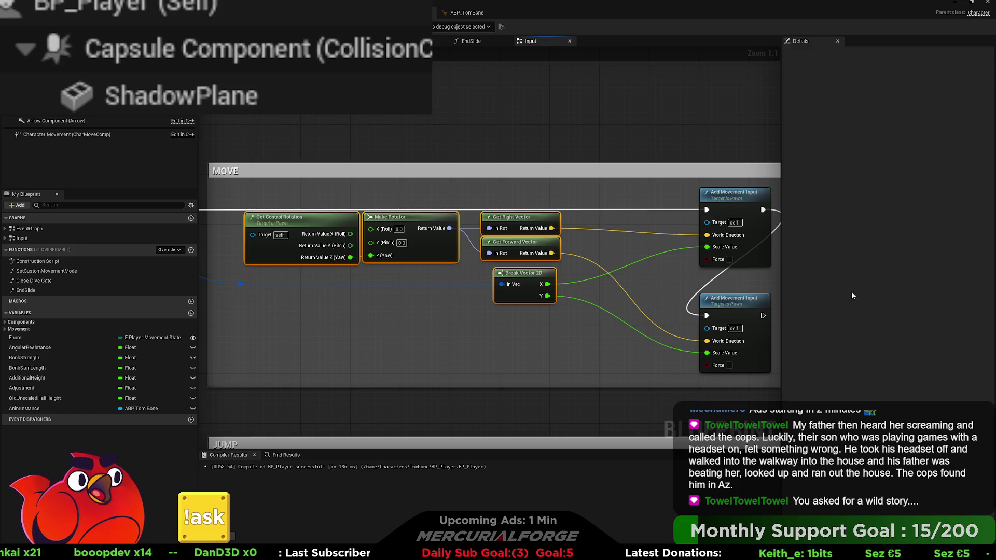
left_click(598, 137)
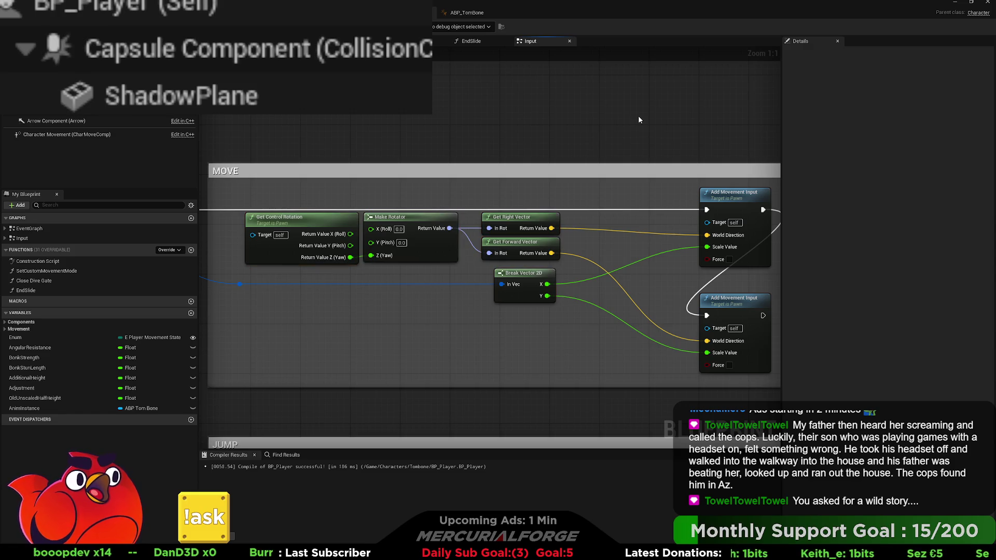
left_click_drag(620, 114, 614, 116)
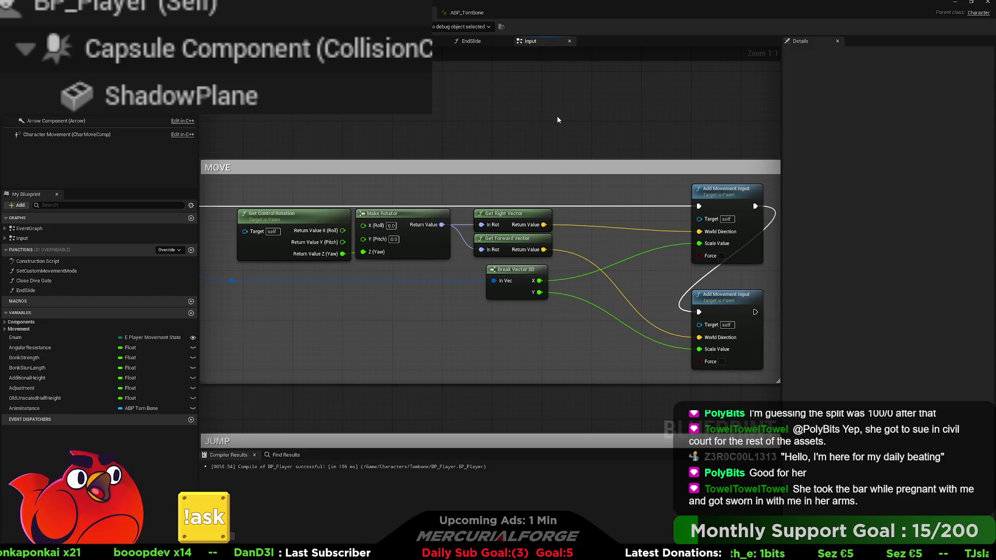
scroll(515, 136, "down", 5)
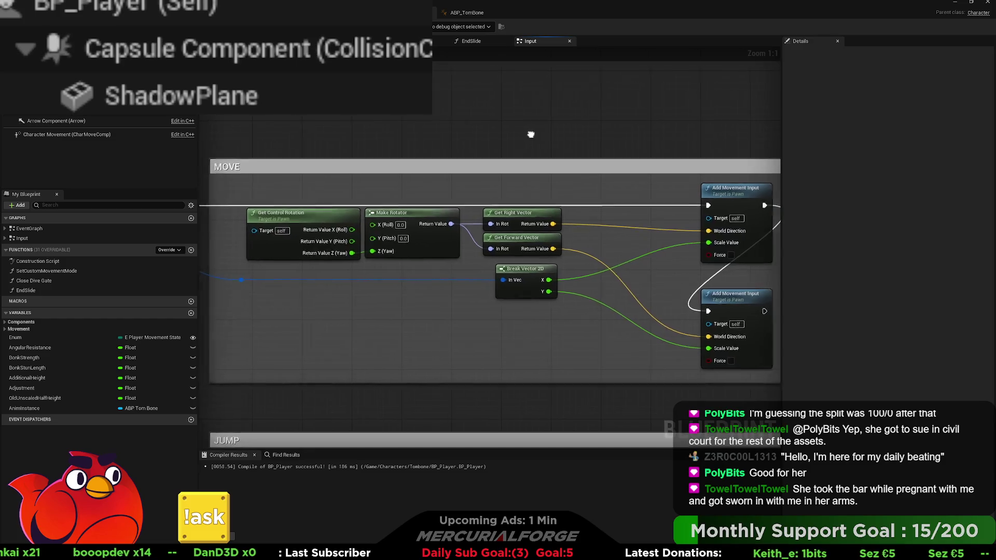
Step: Pan past the LOOK, JUMP, DASH and Dive groups to reach the skid-check nodes
mouse_move(504, 195)
left_mouse_down()
mouse_move(471, 163)
mouse_move(439, 163)
left_mouse_up()
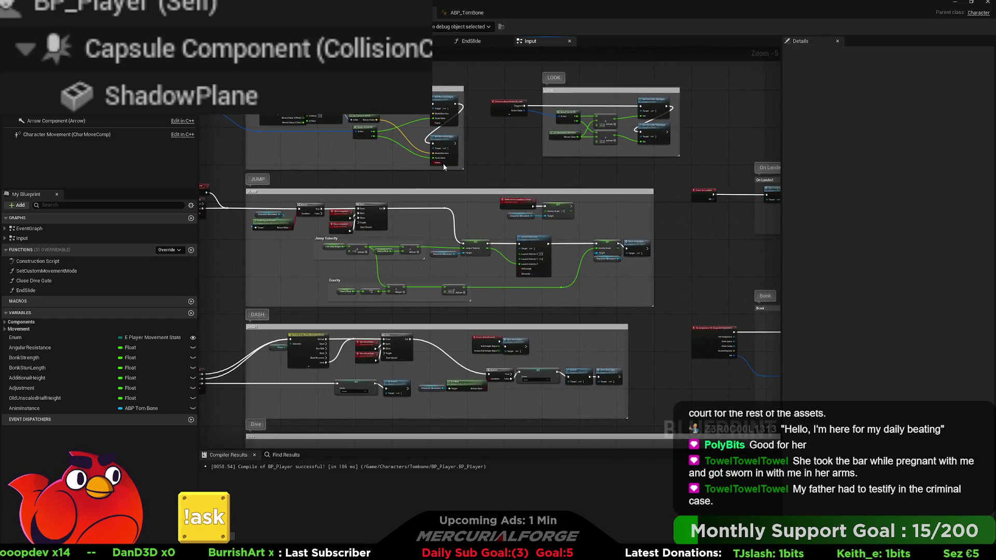
left_click_drag(502, 171, 460, 173)
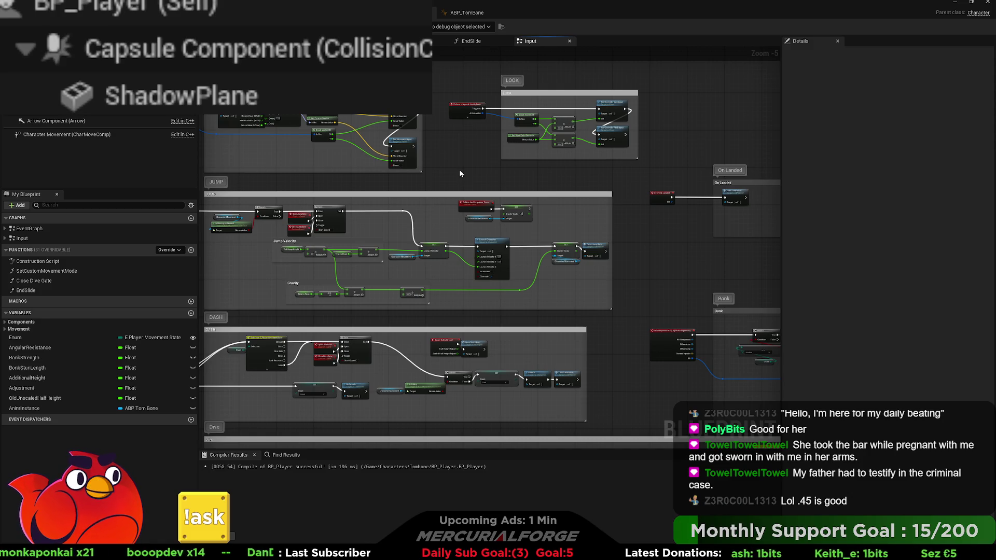
mouse_move(450, 166)
left_mouse_down()
mouse_move(524, 161)
mouse_move(553, 177)
left_mouse_up()
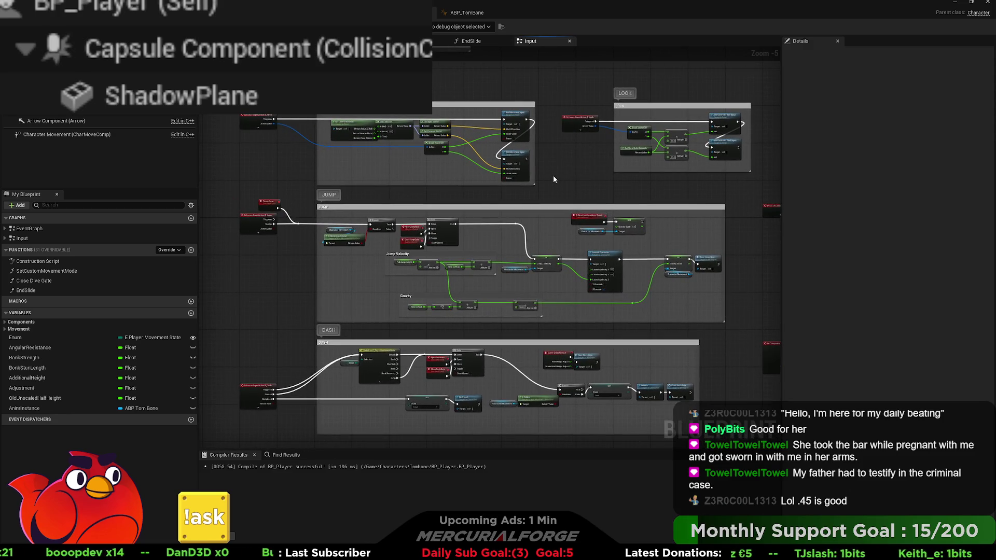
left_click_drag(554, 179, 534, 73)
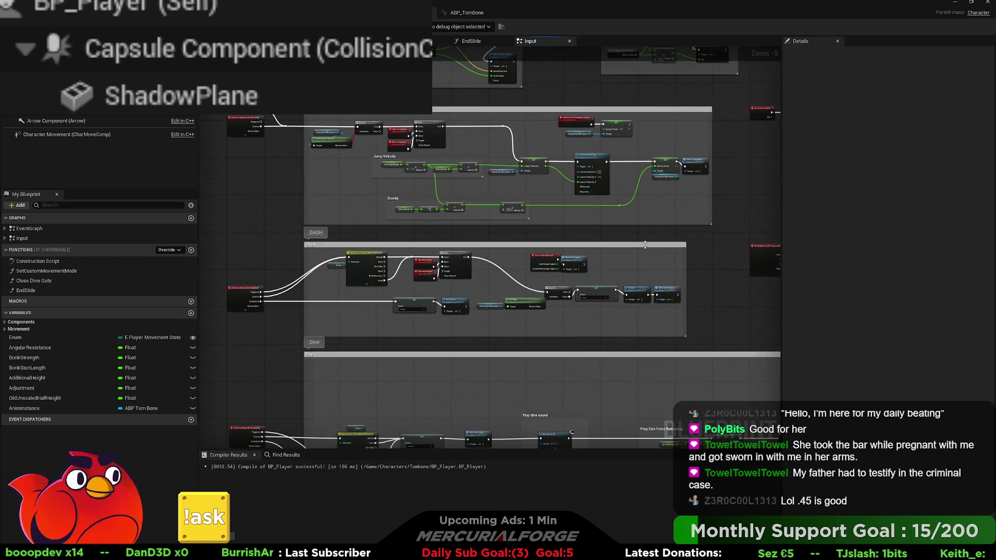
mouse_move(713, 332)
left_mouse_down()
mouse_move(693, 230)
mouse_move(628, 179)
mouse_move(473, 207)
left_mouse_up()
scroll(596, 195, "down", 1)
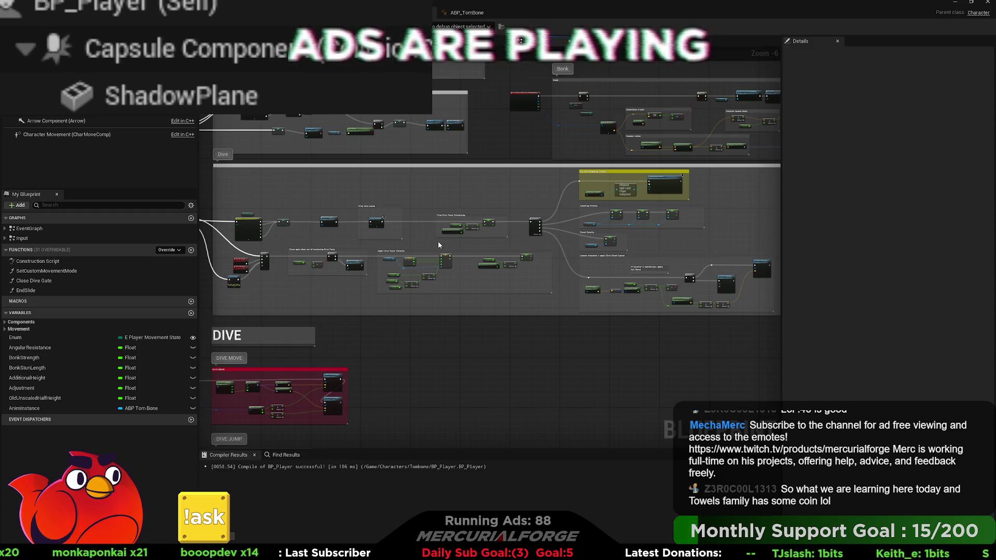
mouse_move(295, 220)
left_mouse_down()
mouse_move(402, 218)
mouse_move(450, 362)
left_mouse_up()
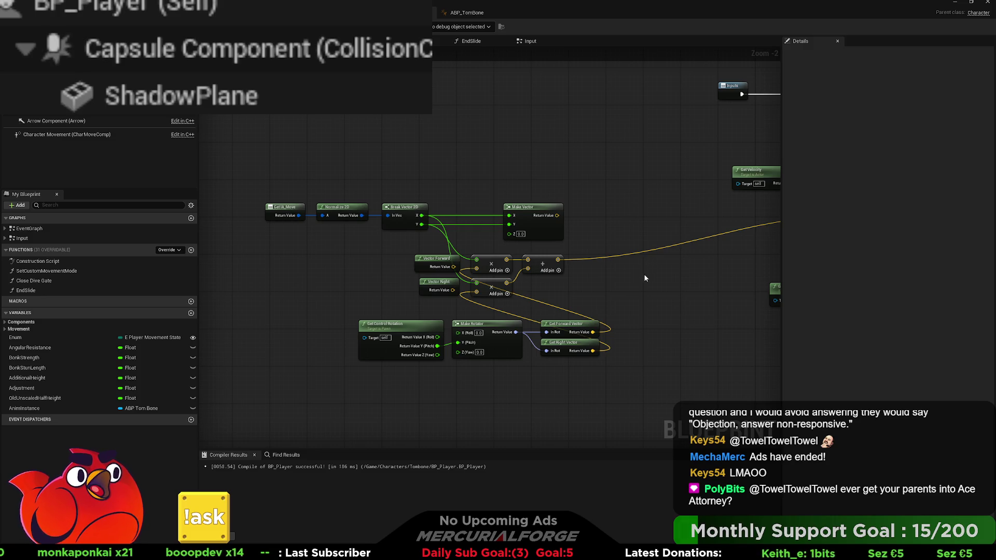
Step: Move the two blue reroute nodes near the dot product nodes up and to the left
mouse_move(605, 214)
left_mouse_down()
mouse_move(400, 239)
mouse_move(258, 227)
left_mouse_up()
left_click_drag(562, 251, 528, 265)
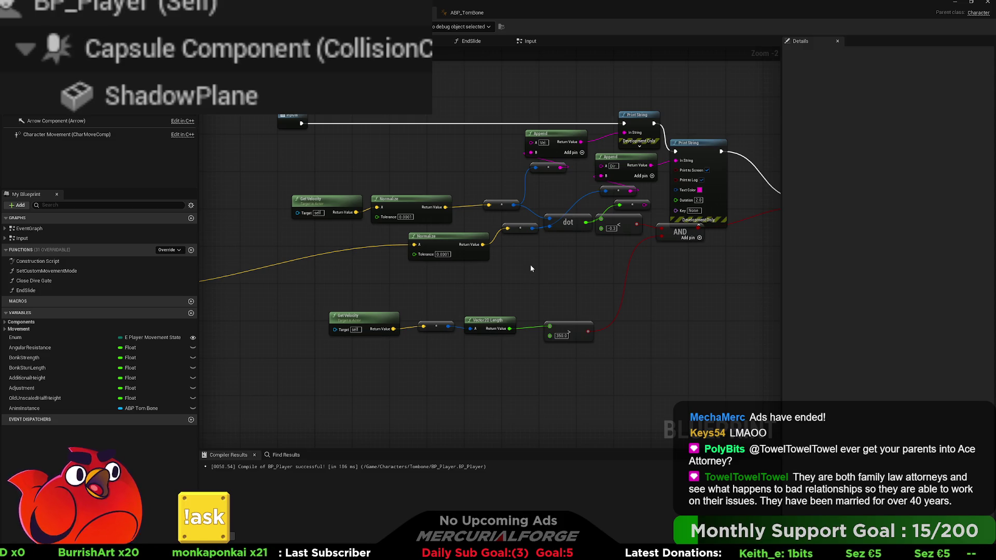
mouse_move(544, 269)
left_mouse_down()
mouse_move(593, 276)
mouse_move(589, 309)
mouse_move(294, 232)
left_mouse_up()
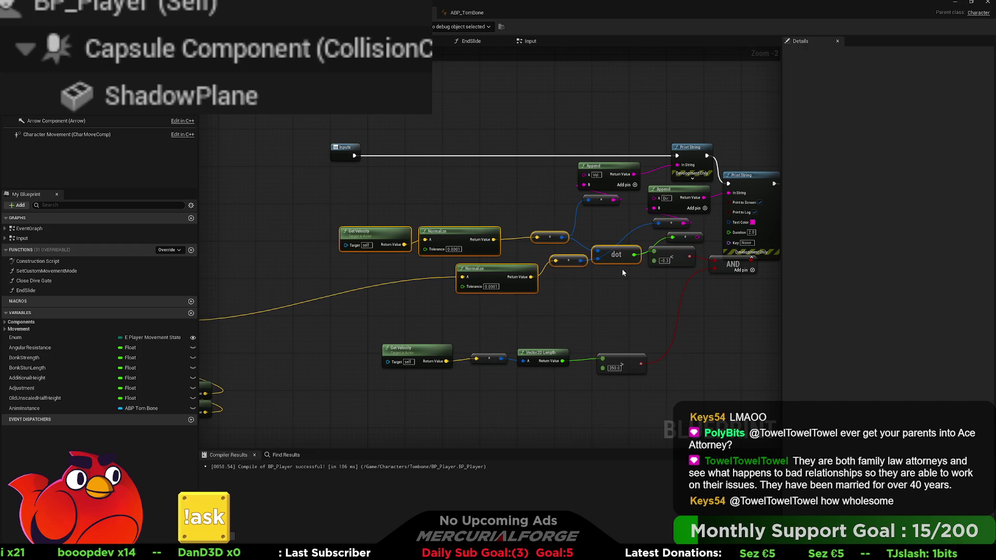
mouse_move(623, 277)
left_mouse_down()
mouse_move(477, 279)
mouse_move(513, 277)
left_mouse_up()
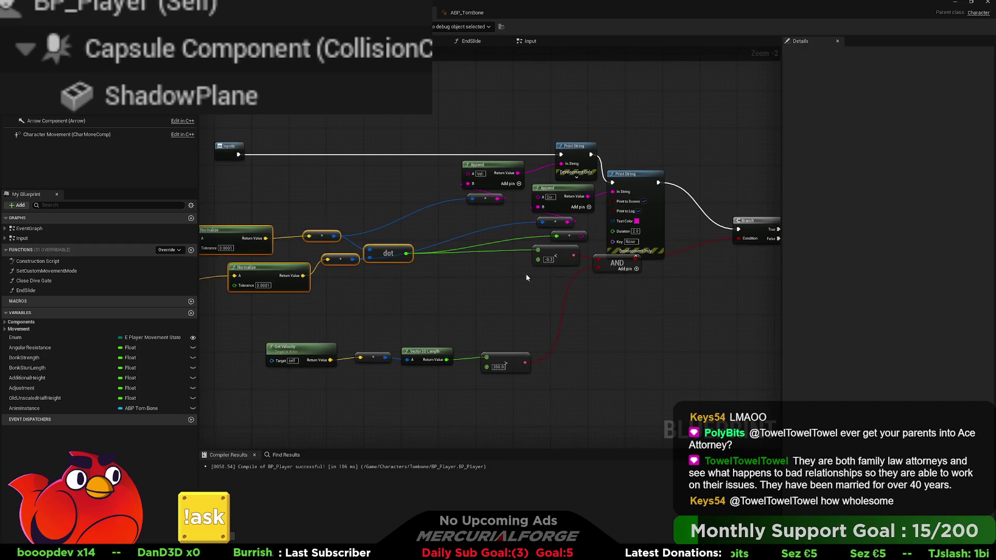
left_click_drag(488, 200, 439, 181)
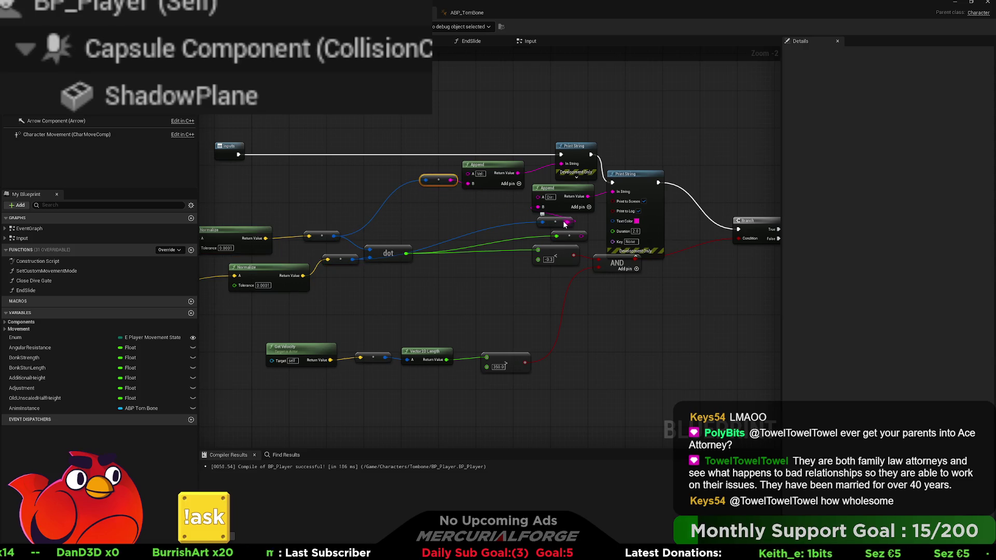
left_click_drag(559, 220, 513, 208)
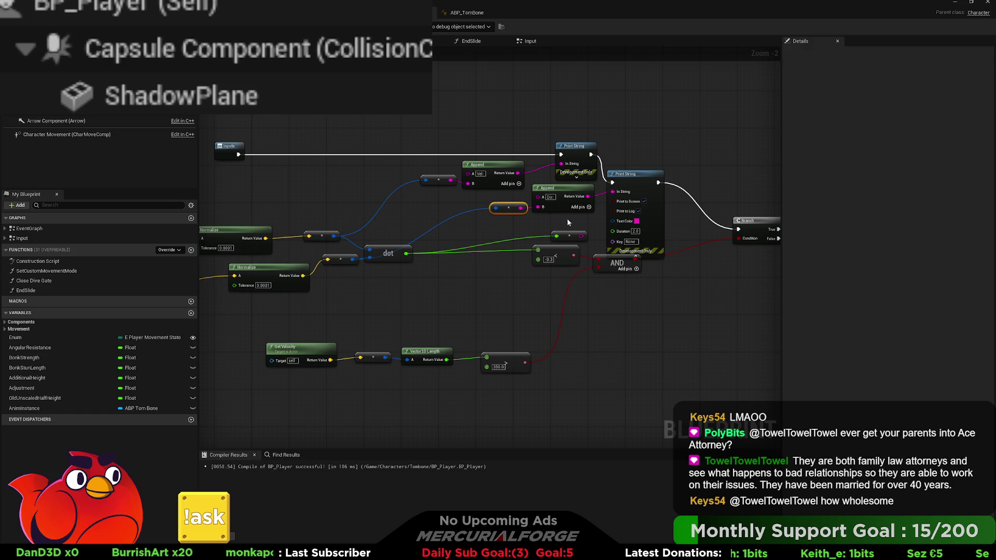
left_click(566, 236)
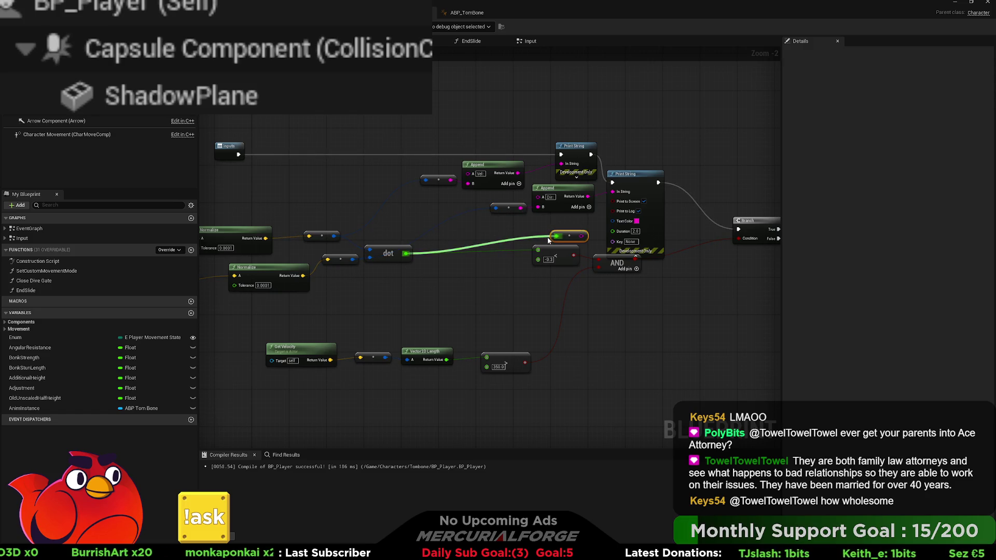
mouse_move(546, 239)
left_mouse_down()
mouse_move(573, 242)
mouse_move(519, 242)
left_mouse_up()
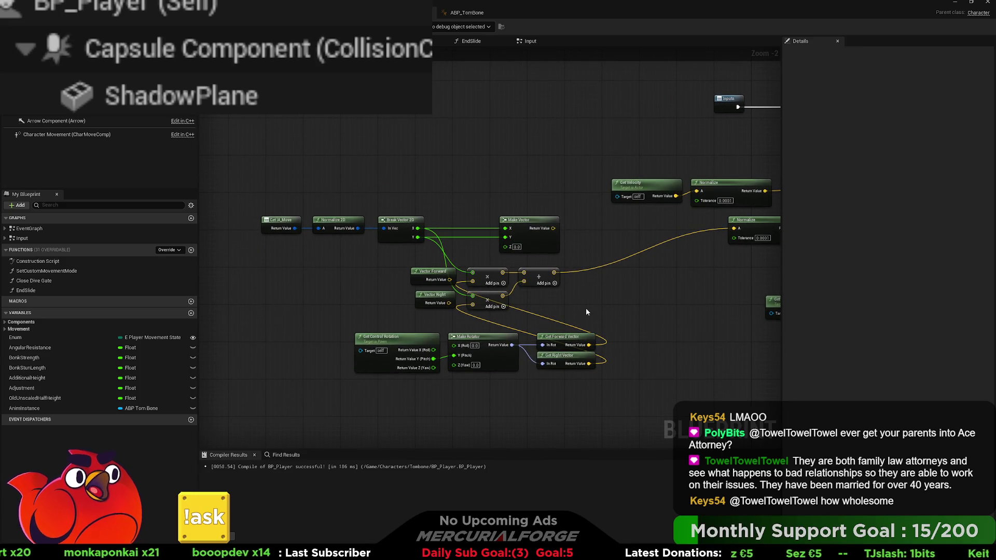
Step: Move the four control-rotation nodes left, beside Break Vector 2D
left_click_drag(629, 327, 355, 409)
left_click_drag(511, 345, 202, 337)
left_click_drag(431, 354, 460, 340)
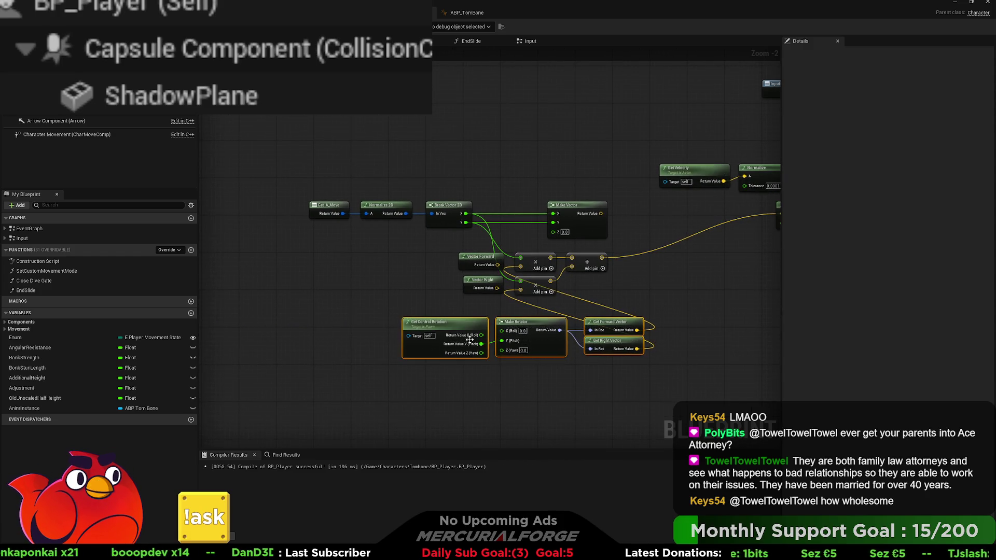
mouse_move(545, 326)
left_mouse_down()
mouse_move(366, 303)
mouse_move(413, 308)
mouse_move(382, 316)
mouse_move(354, 293)
mouse_move(373, 242)
left_mouse_up()
Step: Move unused Vector Forward and Vector Right down, and shift Make Vector up-left
left_click(494, 257)
left_click(483, 280, "ctrl")
mouse_move(492, 262)
left_mouse_down()
mouse_move(529, 331)
mouse_move(559, 332)
left_mouse_up()
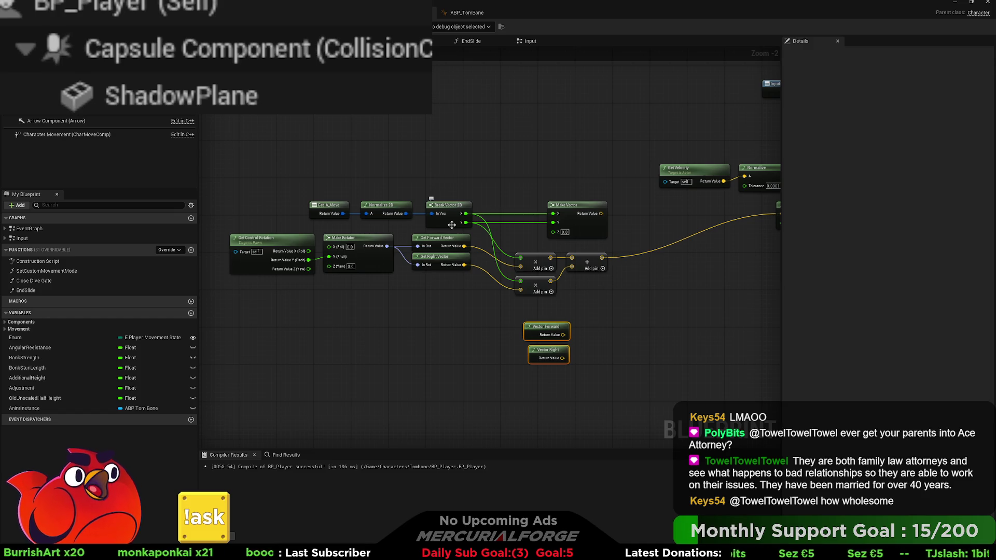
left_click_drag(569, 212, 546, 193)
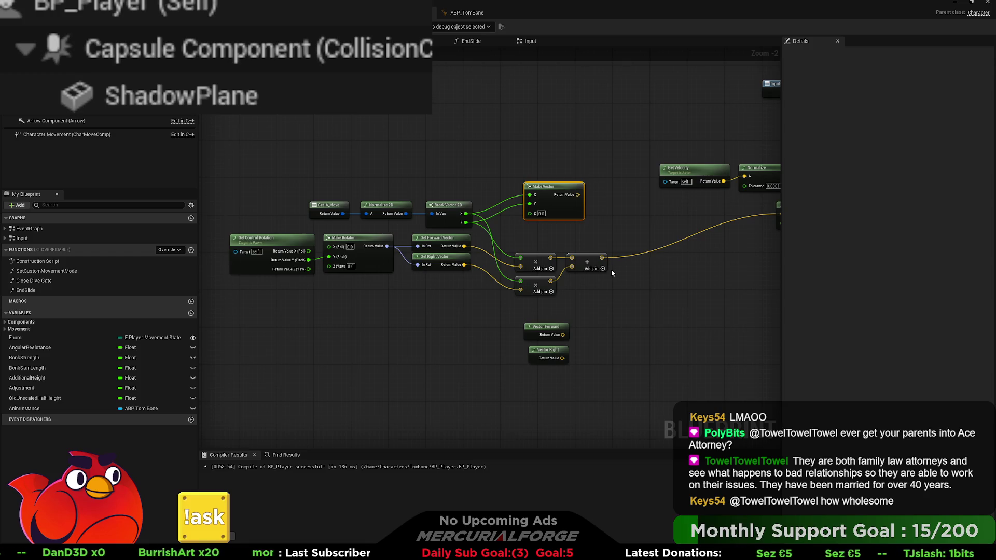
mouse_move(611, 272)
left_mouse_down()
mouse_move(405, 282)
mouse_move(691, 242)
mouse_move(789, 254)
left_mouse_up()
mouse_move(581, 244)
left_mouse_down()
mouse_move(623, 248)
mouse_move(539, 252)
left_mouse_up()
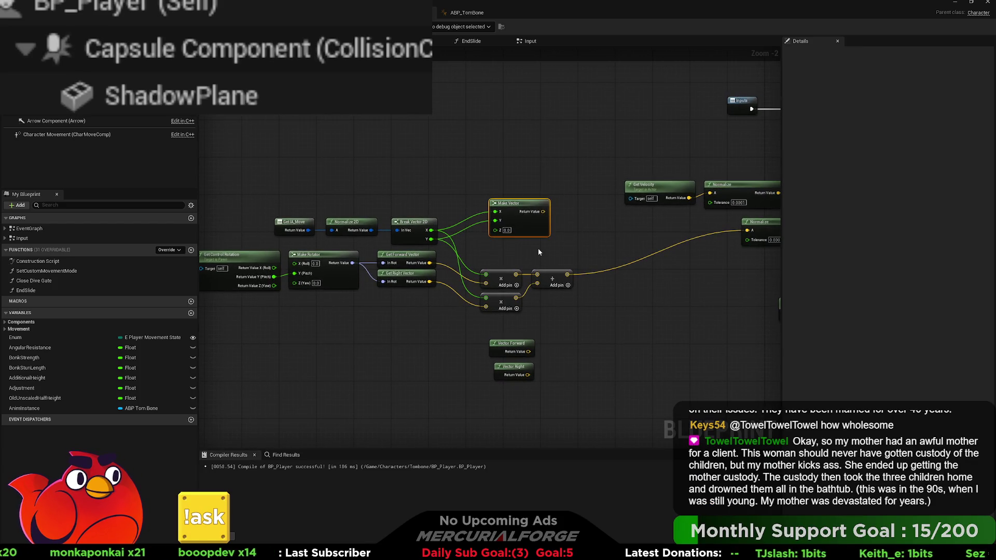
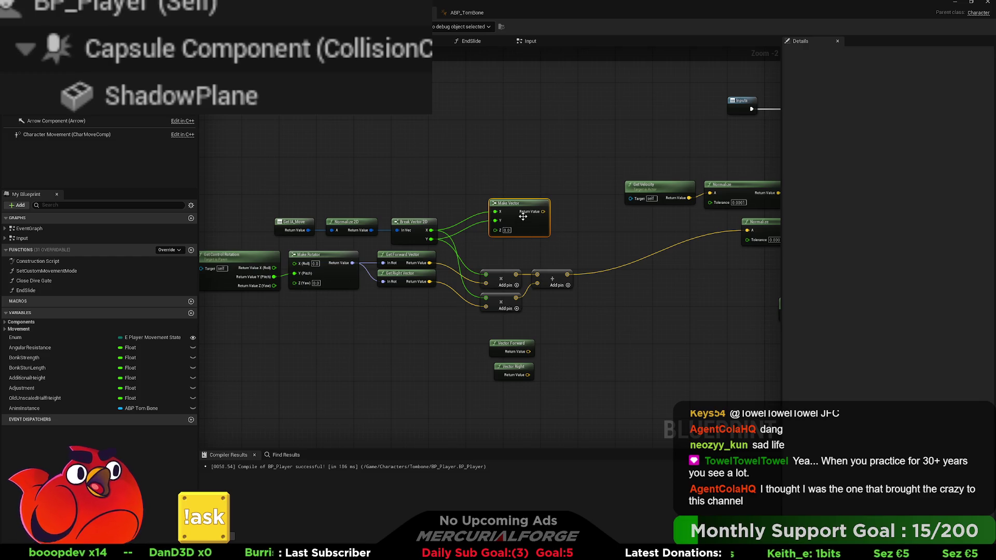
Step: Delete the unused Make Vector node from the movement math
left_click_drag(492, 249, 564, 243)
left_click_drag(641, 328, 550, 257)
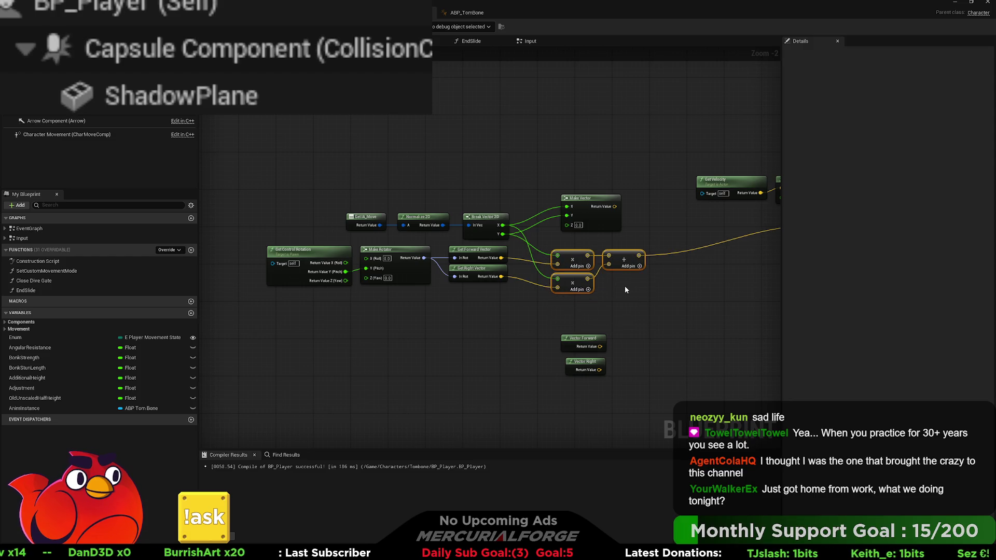
left_click_drag(624, 285, 598, 315)
scroll(598, 314, "up", 2)
left_click_drag(582, 223, 575, 205)
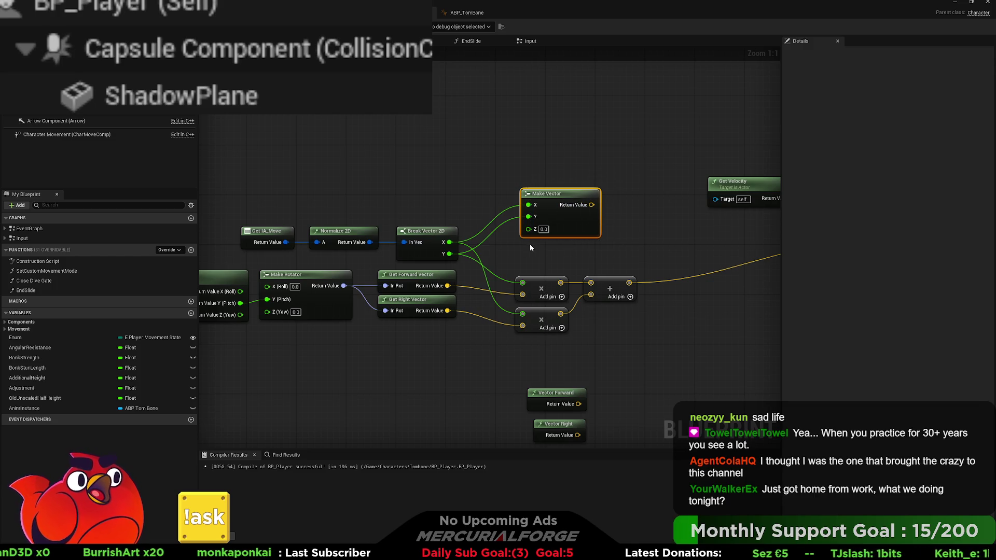
key("Delete")
Step: Delete Vector Forward and Vector Right, and shift the multiply/add group closer
mouse_move(631, 256)
left_mouse_down()
mouse_move(517, 341)
mouse_move(630, 316)
mouse_move(633, 367)
mouse_move(532, 355)
mouse_move(528, 318)
mouse_move(573, 308)
mouse_move(661, 320)
mouse_move(572, 387)
mouse_move(645, 332)
mouse_move(703, 311)
mouse_move(686, 312)
left_mouse_up()
key("f")
key("Delete")
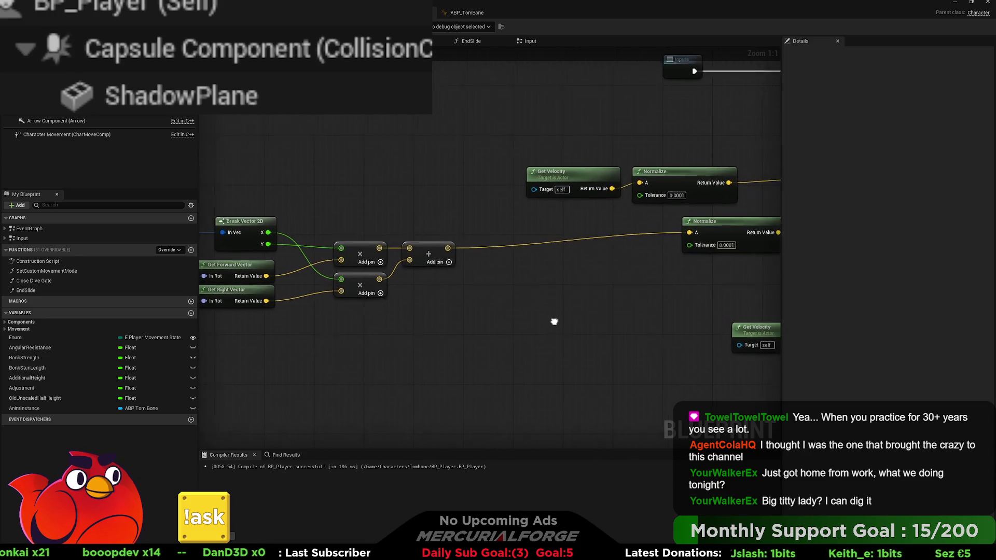
scroll(677, 341, "down", 1)
left_click_drag(619, 350, 228, 257)
mouse_move(347, 278)
left_mouse_down()
mouse_move(451, 272)
mouse_move(337, 271)
left_mouse_up()
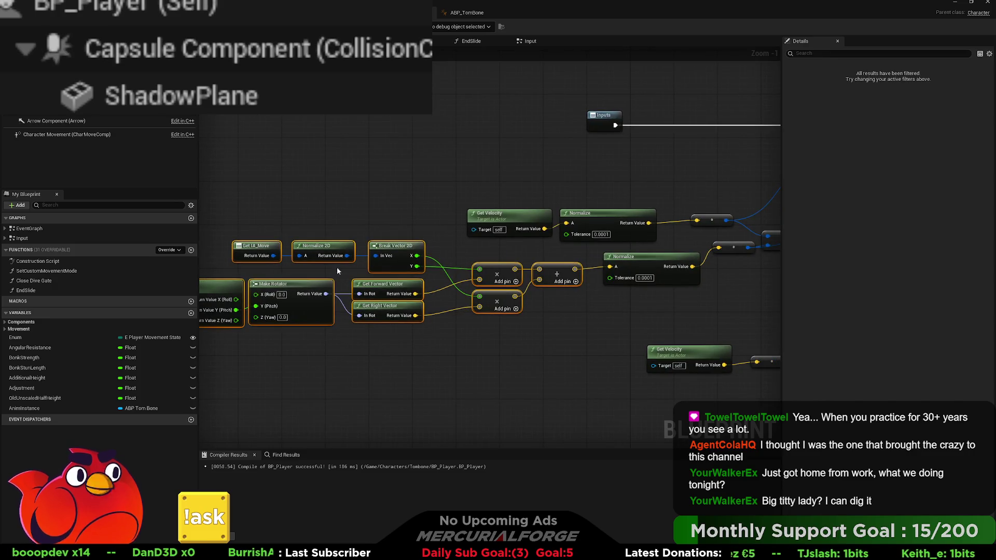
Step: Move the less-than compare node further right, clear of the Print String logic
left_click(558, 315)
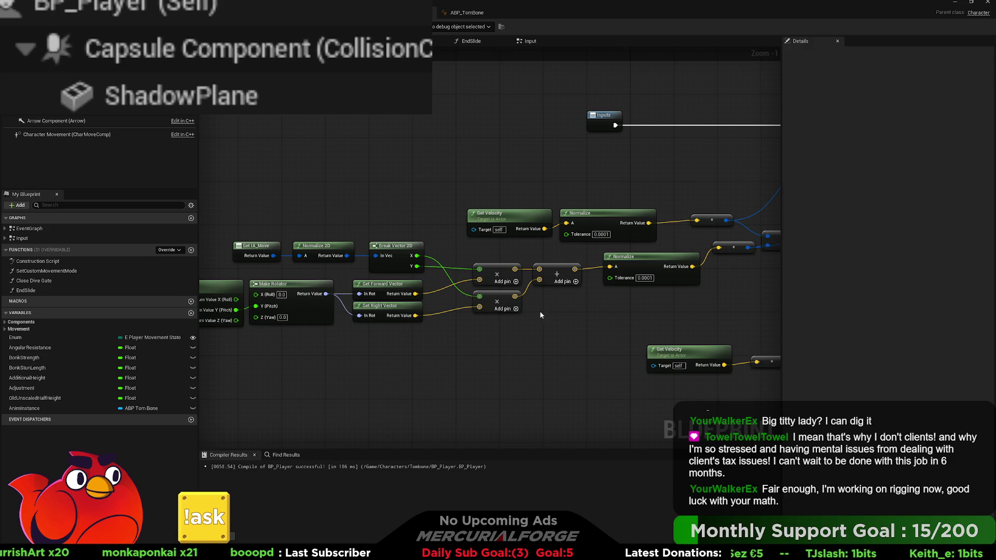
left_click_drag(551, 321, 400, 329)
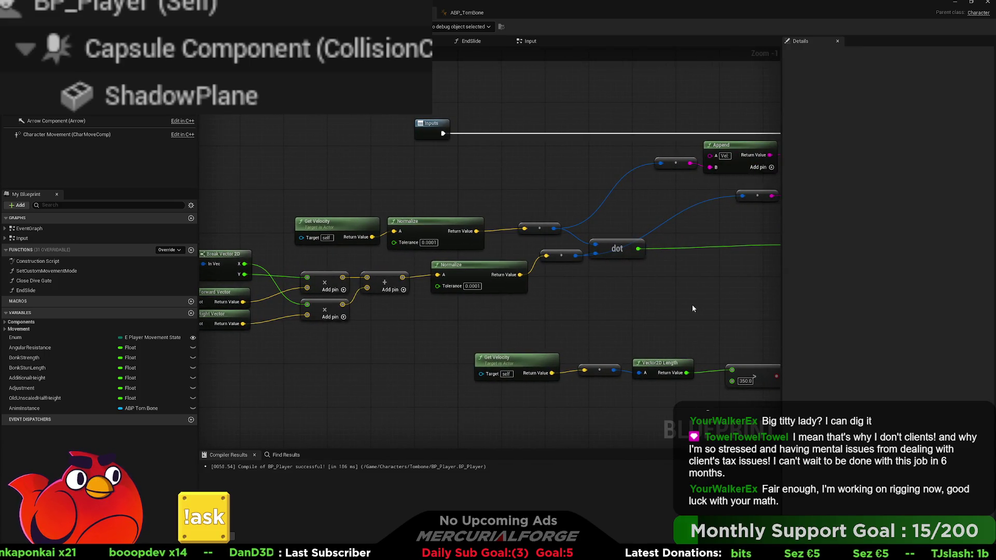
left_click_drag(691, 308, 592, 313)
mouse_move(706, 264)
left_mouse_down()
mouse_move(481, 267)
mouse_move(513, 267)
left_mouse_up()
left_click(606, 264)
left_click_drag(554, 297, 609, 284)
Step: Move the dot product node further right beside the less-than node
left_click(597, 273)
left_click(416, 262, "ctrl")
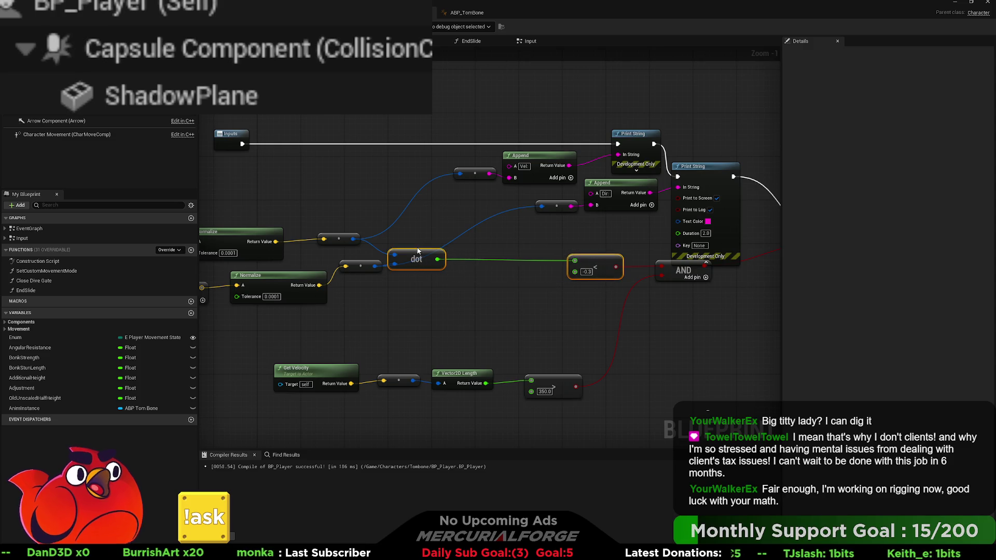
left_click(462, 305)
left_click_drag(462, 305, 516, 304)
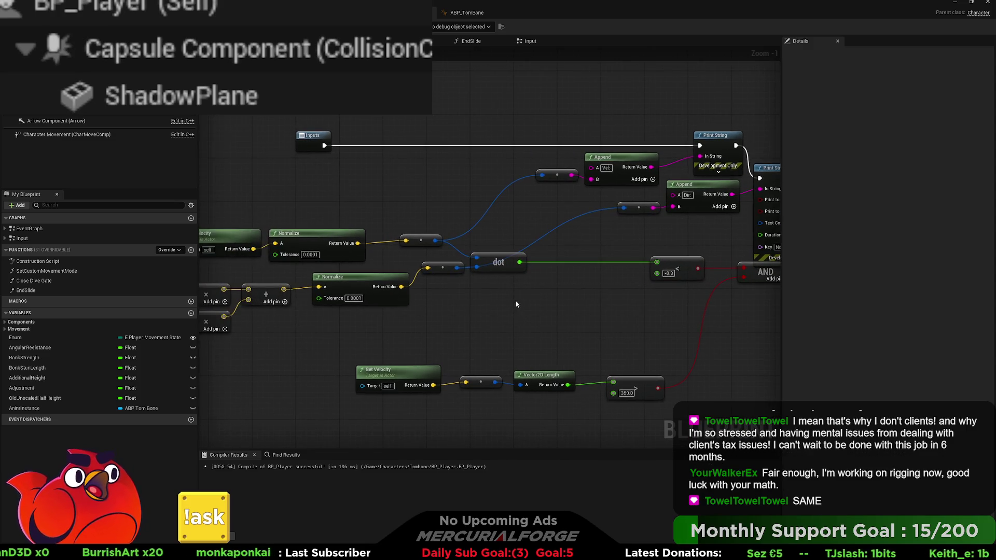
left_click_drag(508, 264, 595, 263)
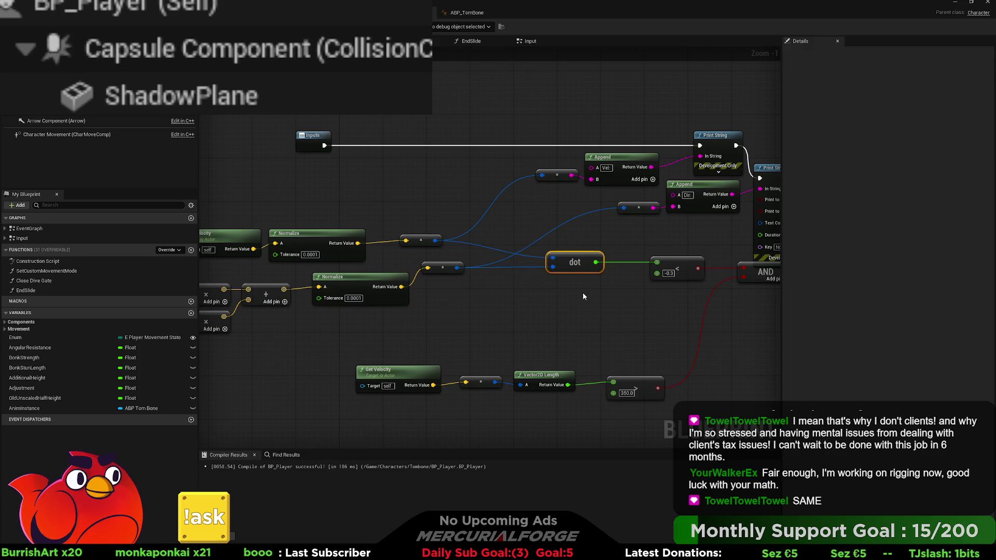
left_click_drag(565, 294, 527, 356)
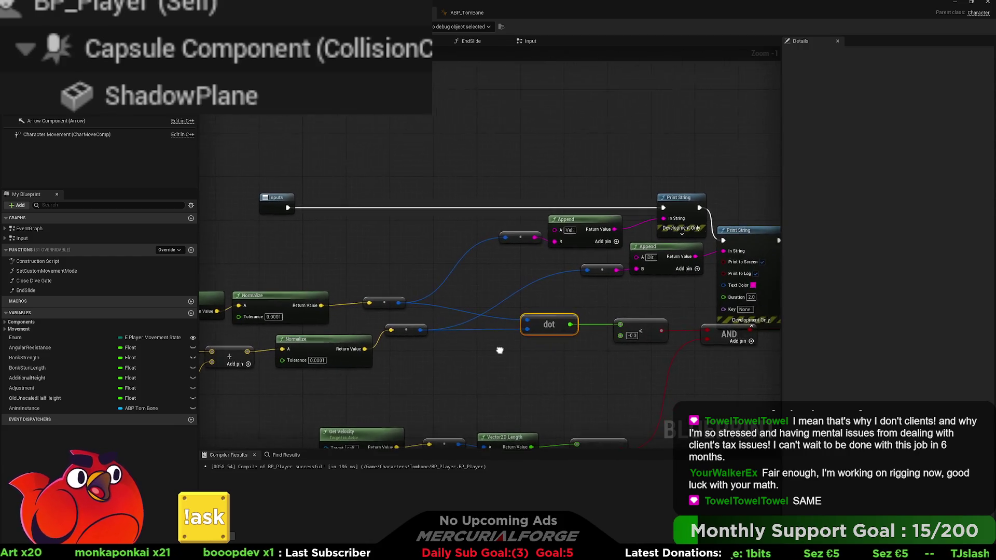
Step: Raise the Vel Append node and its reroute slightly
left_click(583, 220)
left_click(519, 237, "ctrl")
left_click_drag(520, 238, 519, 242)
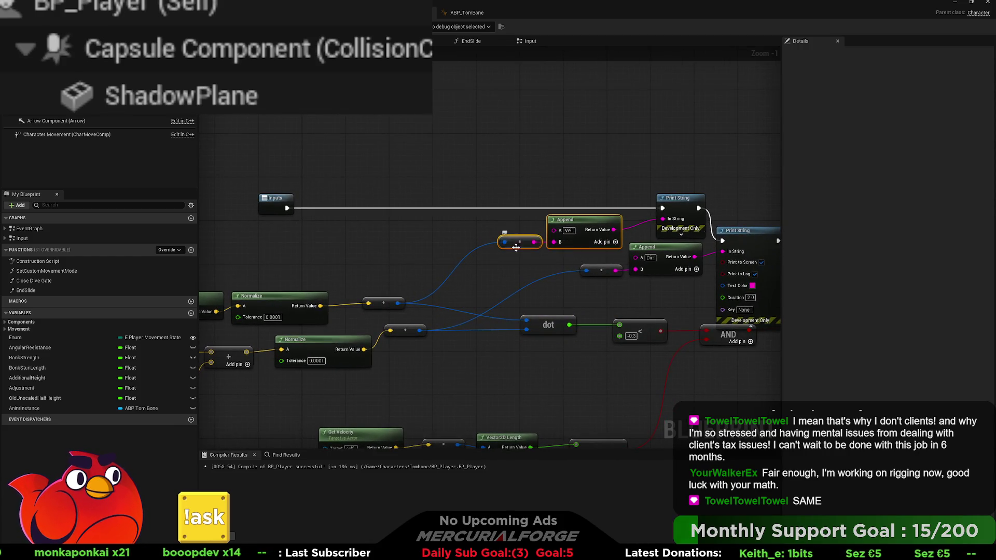
left_click(601, 270)
left_click(649, 258, "ctrl")
left_click_drag(649, 288, 597, 290)
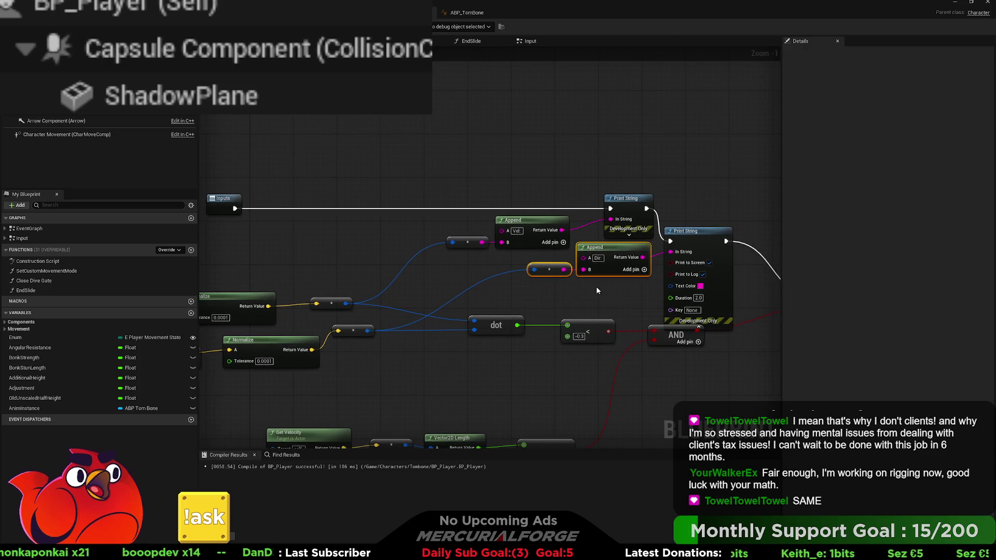
left_click_drag(531, 253, 443, 213)
left_click_drag(532, 221, 532, 215)
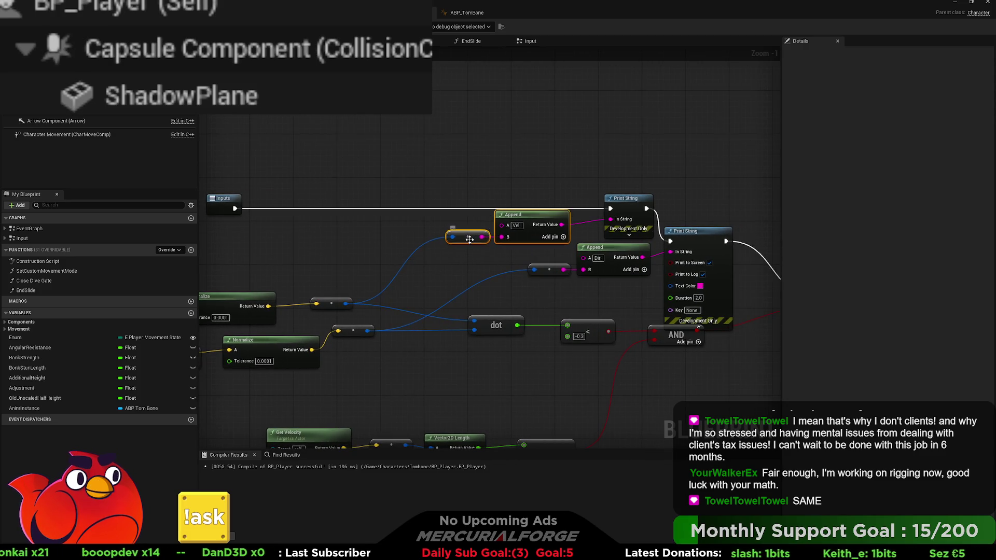
Step: Move the Dir Append group and its Print String right and down
left_click_drag(601, 285, 529, 262)
left_click_drag(617, 270, 471, 277)
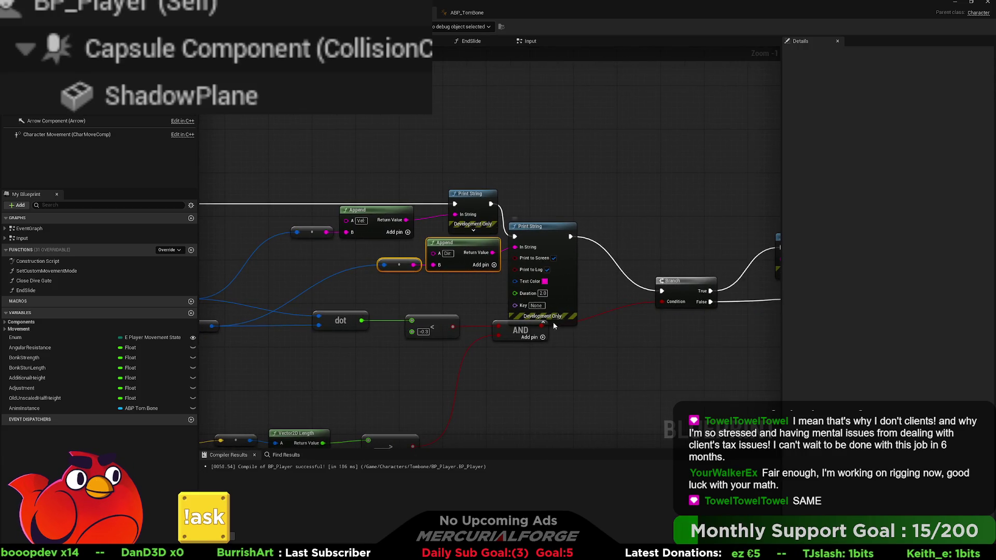
left_click(532, 227, "shift")
left_click_drag(532, 227, 531, 232)
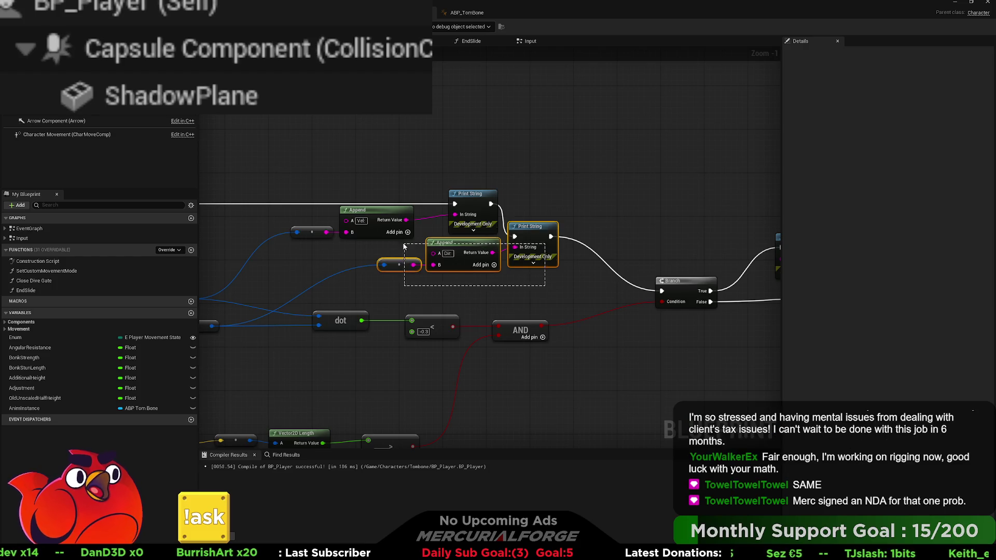
left_click_drag(417, 247, 533, 257)
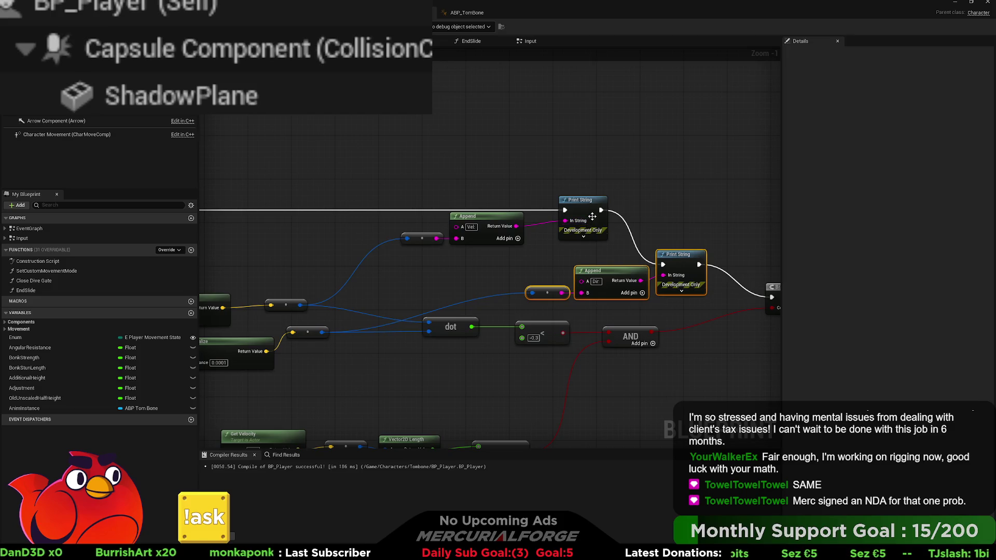
Step: Line up the first Print String, Vel Append row and Inputs node with the Print Strings
left_click(591, 213)
left_click_drag(592, 212, 571, 211)
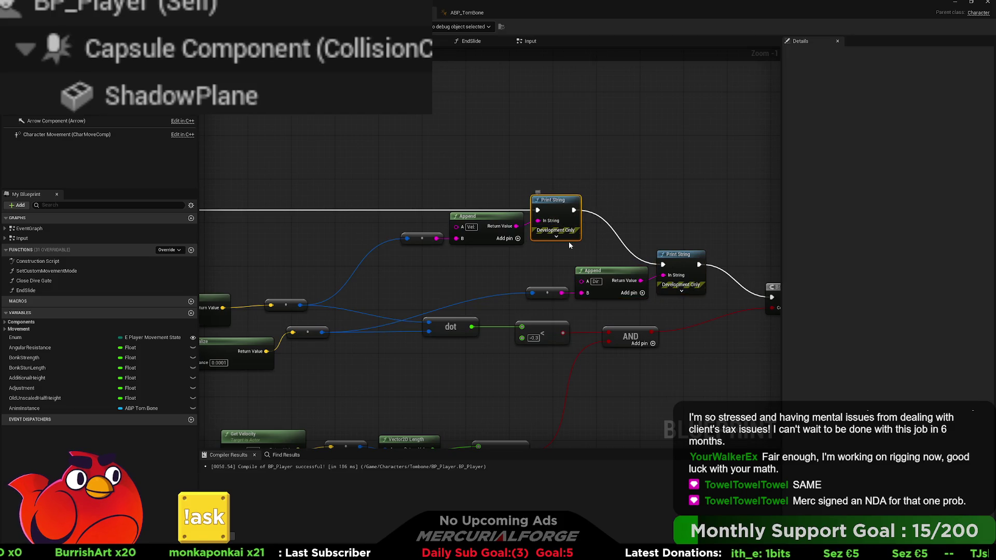
left_click_drag(559, 254, 399, 231)
scroll(488, 239, "down", 2)
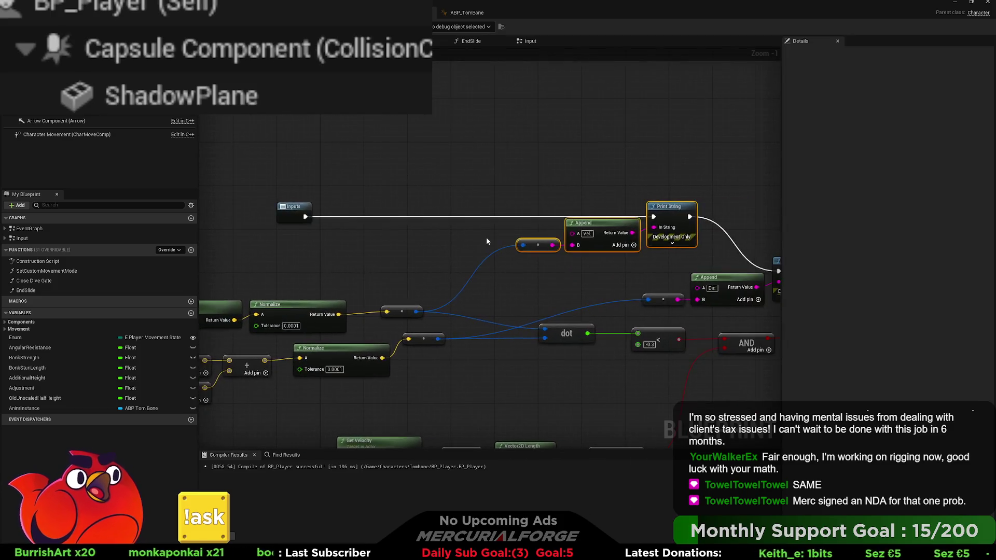
left_click(366, 220, "ctrl")
mouse_move(365, 220)
left_mouse_down()
mouse_move(361, 254)
mouse_move(356, 238)
mouse_move(366, 249)
left_mouse_up()
left_click(362, 252)
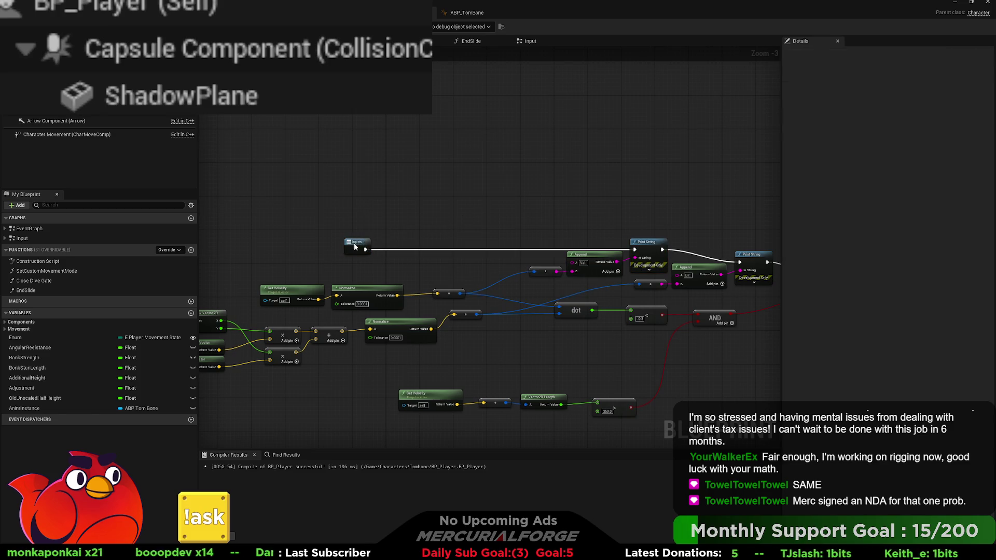
mouse_move(456, 282)
left_mouse_down()
mouse_move(481, 302)
mouse_move(620, 301)
mouse_move(390, 278)
left_mouse_up()
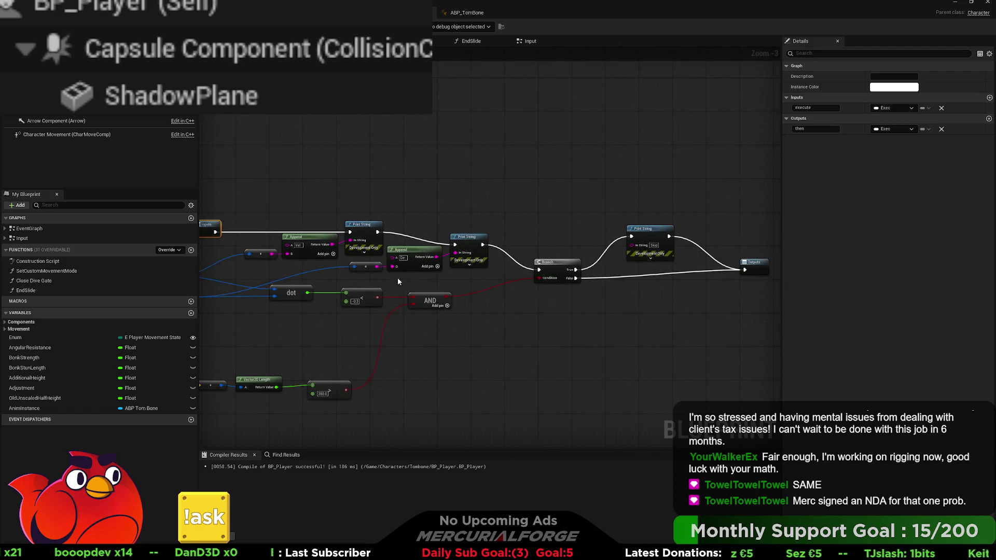
mouse_move(489, 285)
left_mouse_down()
mouse_move(507, 316)
mouse_move(466, 270)
left_mouse_up()
Step: Align the last Print String and place Outputs beside the Branch
left_click_drag(675, 311, 547, 305)
left_click_drag(634, 291, 630, 298)
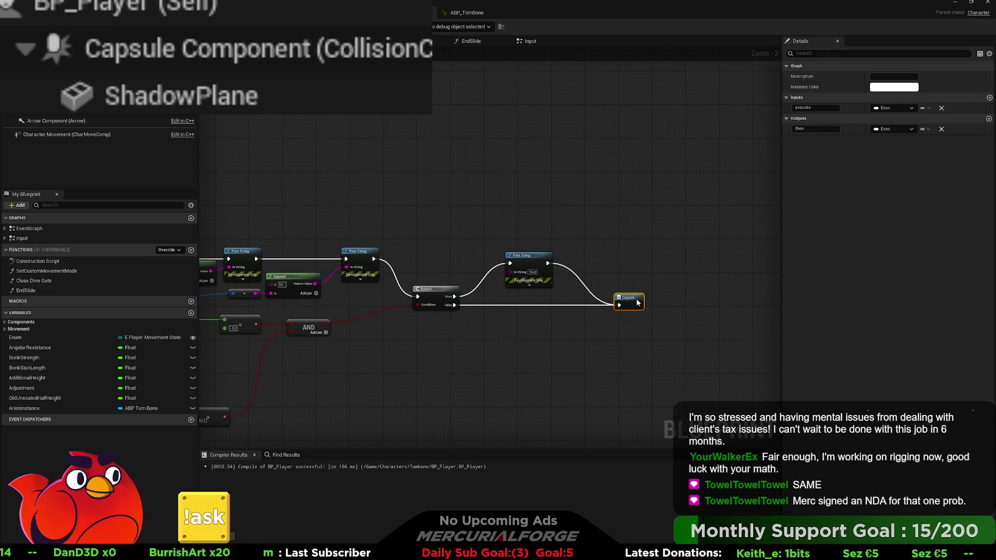
left_click_drag(529, 259, 499, 270)
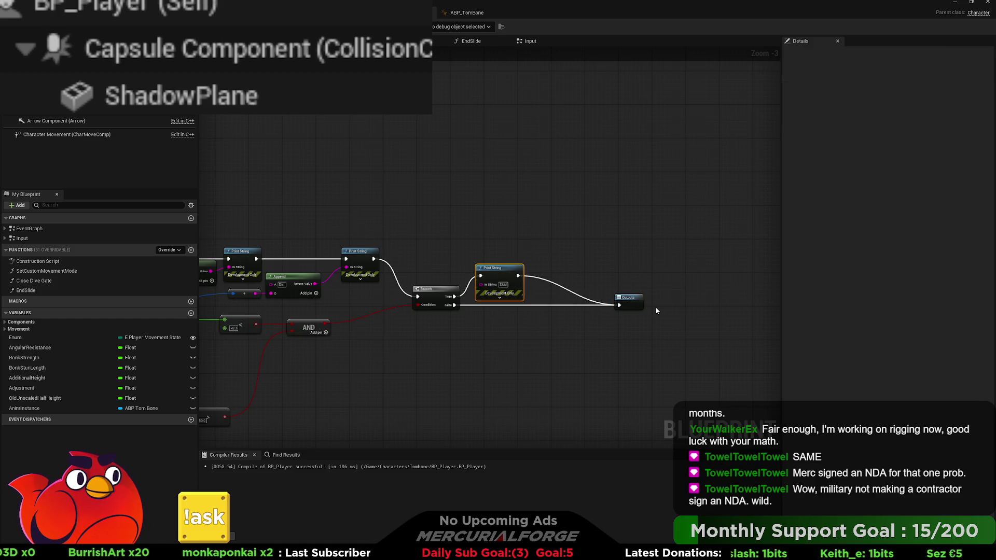
mouse_move(627, 300)
left_mouse_down()
mouse_move(585, 301)
mouse_move(631, 306)
mouse_move(593, 330)
mouse_move(610, 308)
mouse_move(506, 345)
mouse_move(585, 332)
left_mouse_up()
Step: Reposition the Get Velocity, Vector2D Length and > 350 row, undoing a stray reroute move
left_click(555, 328)
mouse_move(418, 321)
left_mouse_down()
mouse_move(622, 327)
mouse_move(333, 334)
left_mouse_up()
left_click_drag(610, 382, 385, 353)
left_click(541, 395)
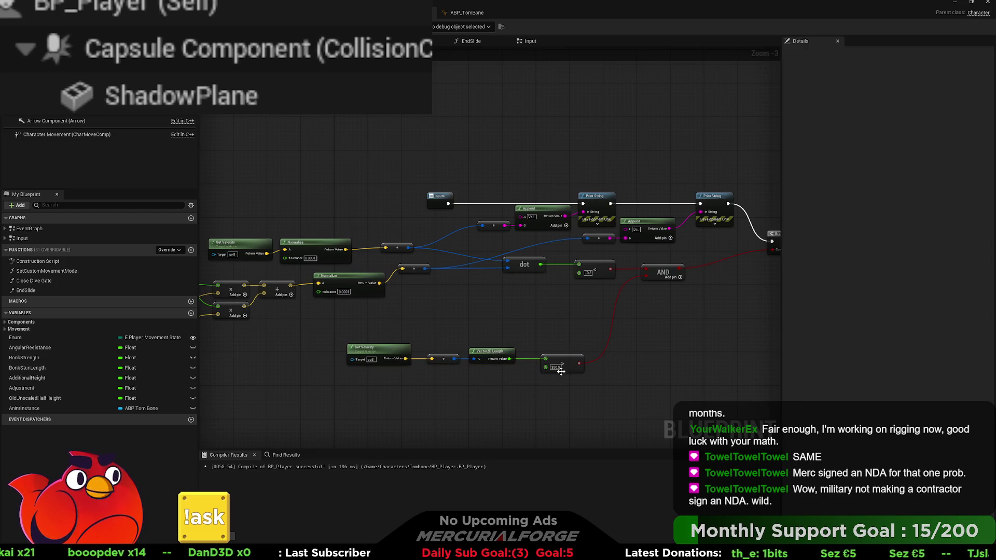
left_click_drag(569, 360, 498, 361)
left_click_drag(480, 358, 475, 358)
left_click_drag(511, 387, 425, 353)
left_click_drag(456, 356, 449, 356)
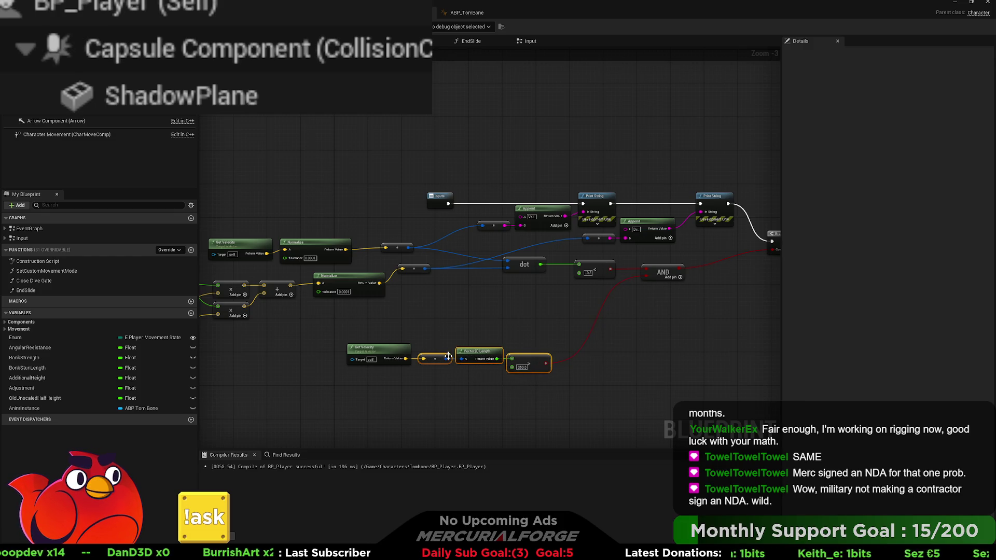
mouse_move(528, 395)
left_mouse_down()
mouse_move(346, 344)
mouse_move(435, 329)
mouse_move(445, 295)
mouse_move(417, 278)
mouse_move(419, 290)
left_mouse_up()
left_click(416, 272)
key("ctrl+z")
Step: Straighten Get Velocity, Normalize and reroute wires, shifting them right
left_click(477, 283)
left_click_drag(477, 283, 554, 282)
left_click_drag(556, 241, 411, 265)
key("q")
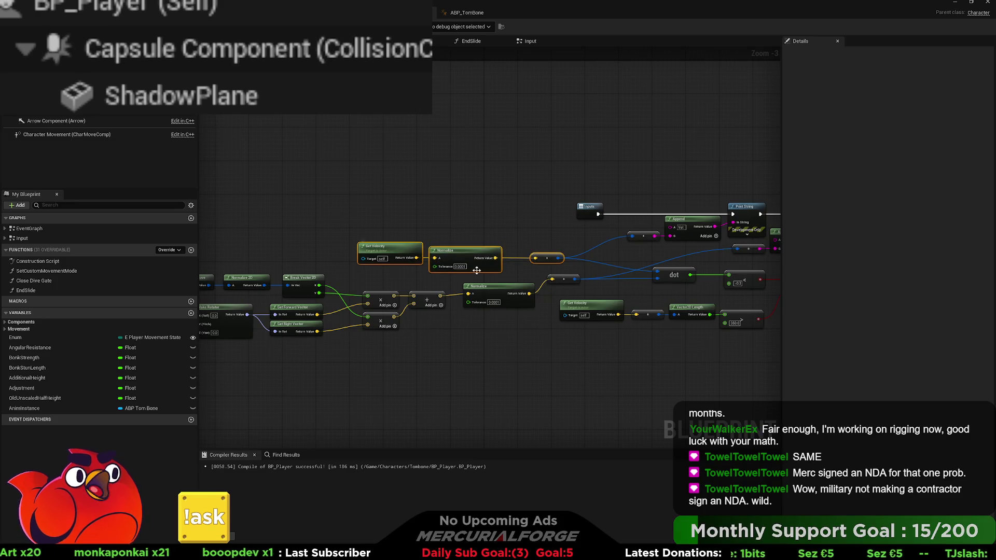
left_click(519, 270)
left_click_drag(480, 236, 358, 272)
left_click_drag(424, 256, 444, 256)
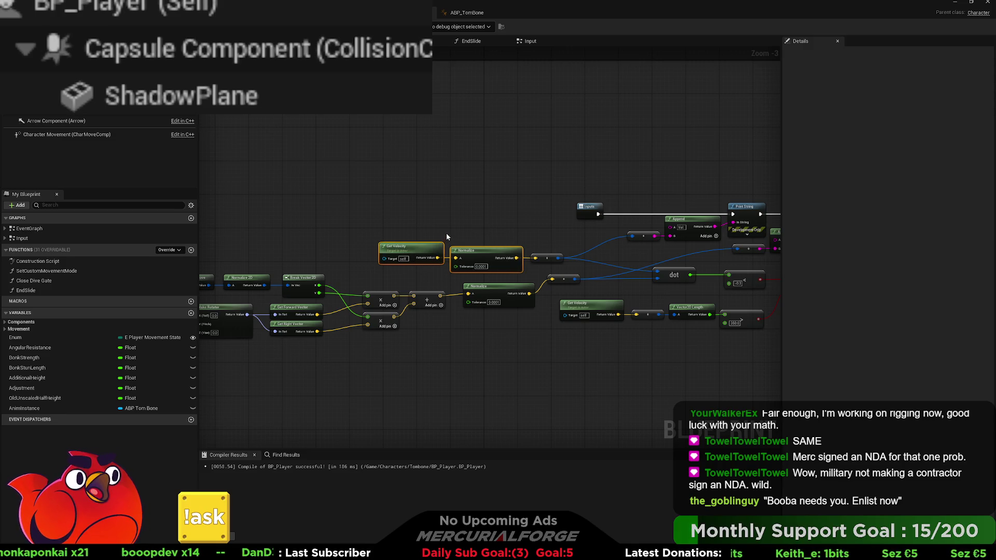
Step: Straighten the velocity row including the second reroute and Append node
left_click(446, 235)
left_click_drag(447, 207, 326, 266)
key("q")
key("q")
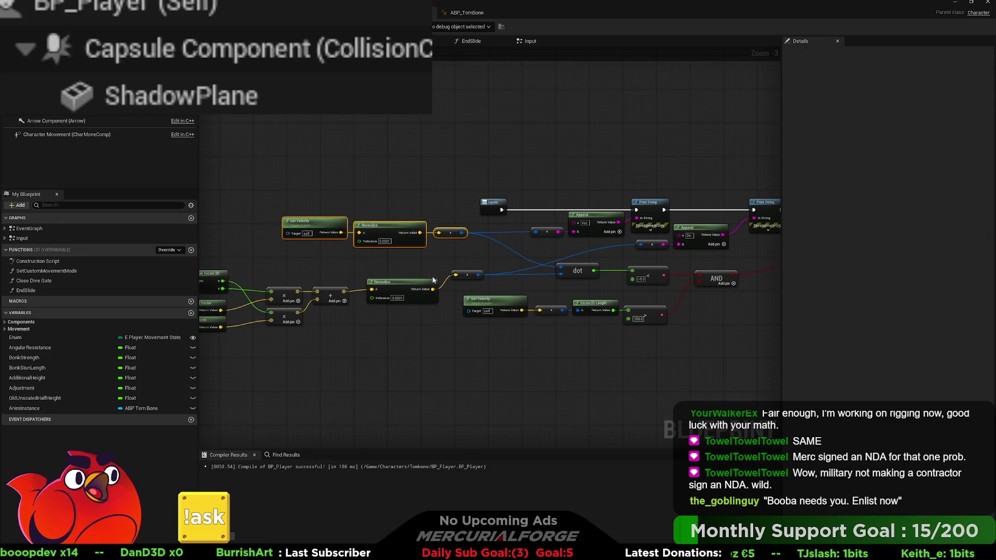
left_click(545, 232)
left_click_drag(584, 242, 316, 224)
key("q")
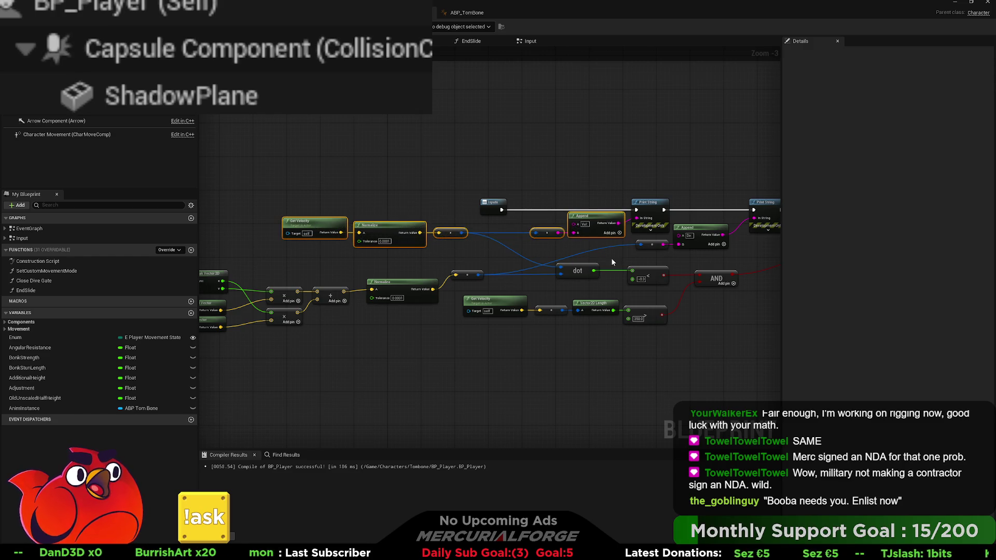
left_click(541, 253)
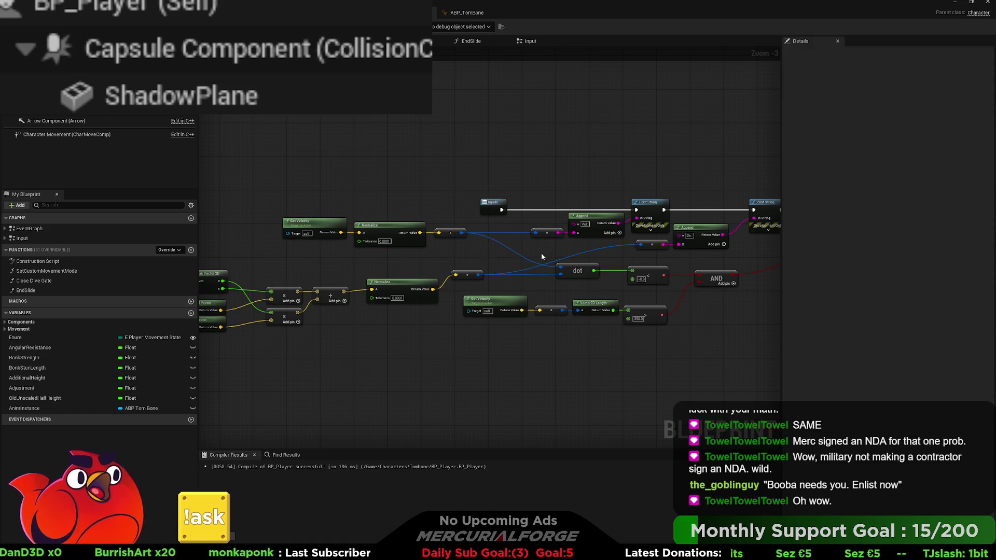
Step: Straighten the input-direction Add, Normalize, reroute and both Multiply nodes
left_click_drag(436, 253, 605, 252)
mouse_move(600, 311)
left_mouse_down()
mouse_move(630, 307)
mouse_move(303, 262)
left_mouse_up()
left_click_drag(366, 304, 366, 292)
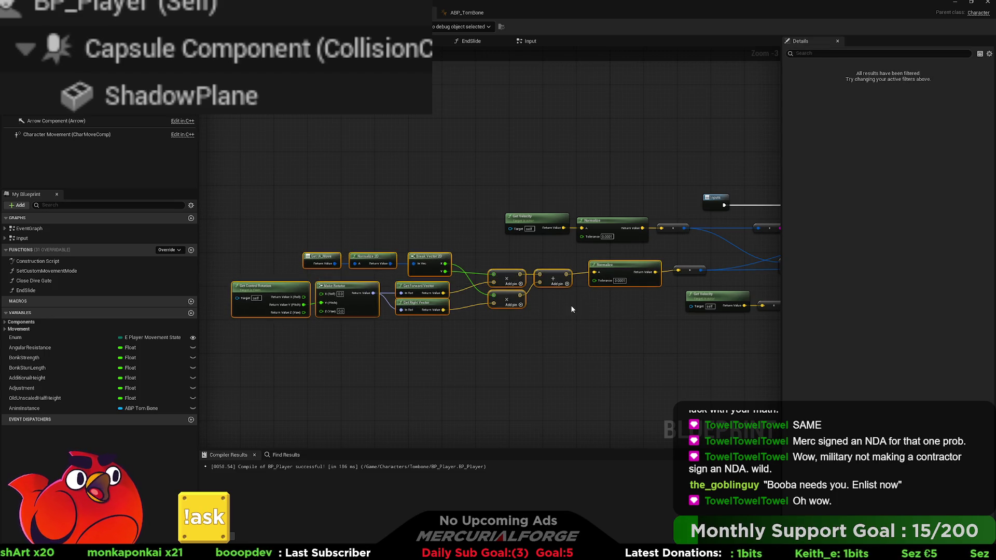
left_click_drag(695, 280, 615, 268)
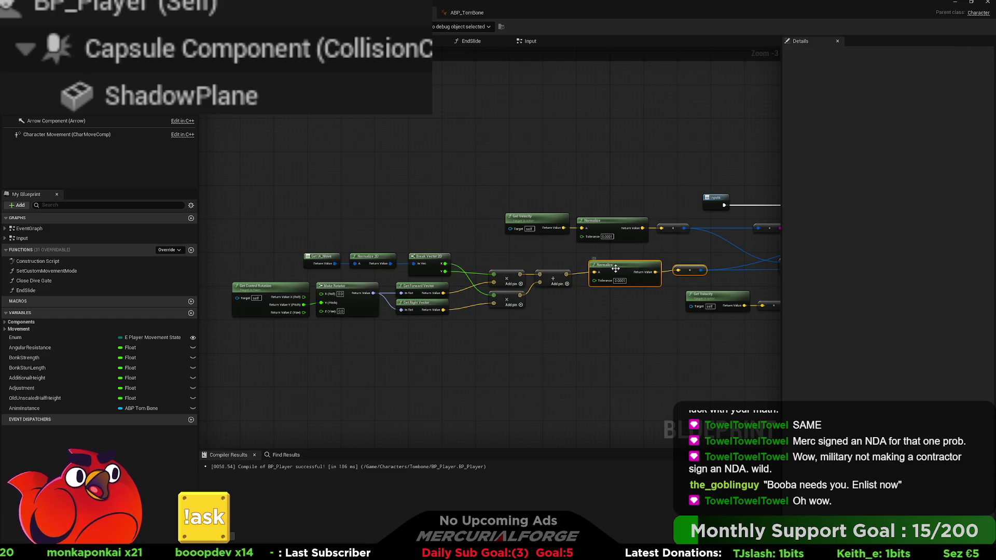
left_click(553, 275, "shift")
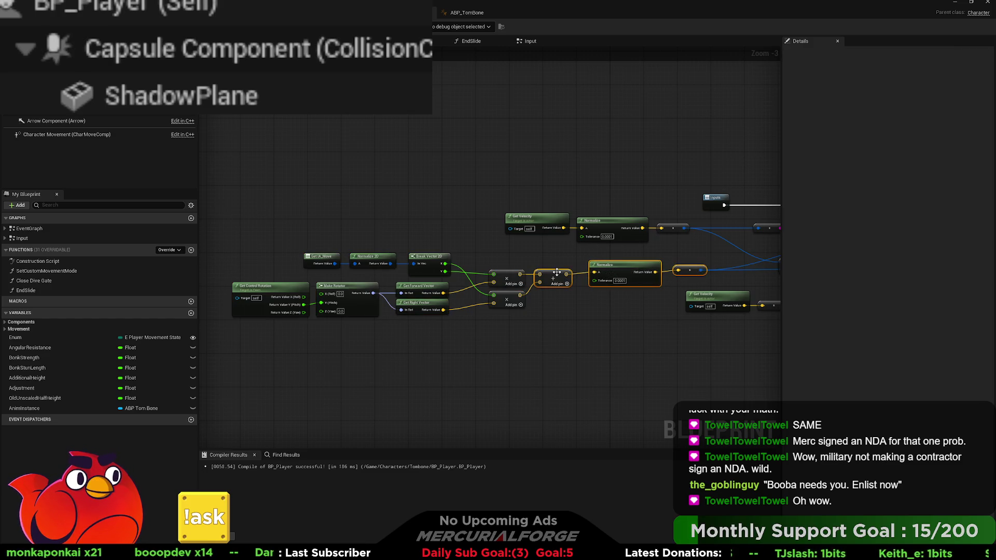
key("q")
left_click_drag(700, 260, 506, 285)
key("q")
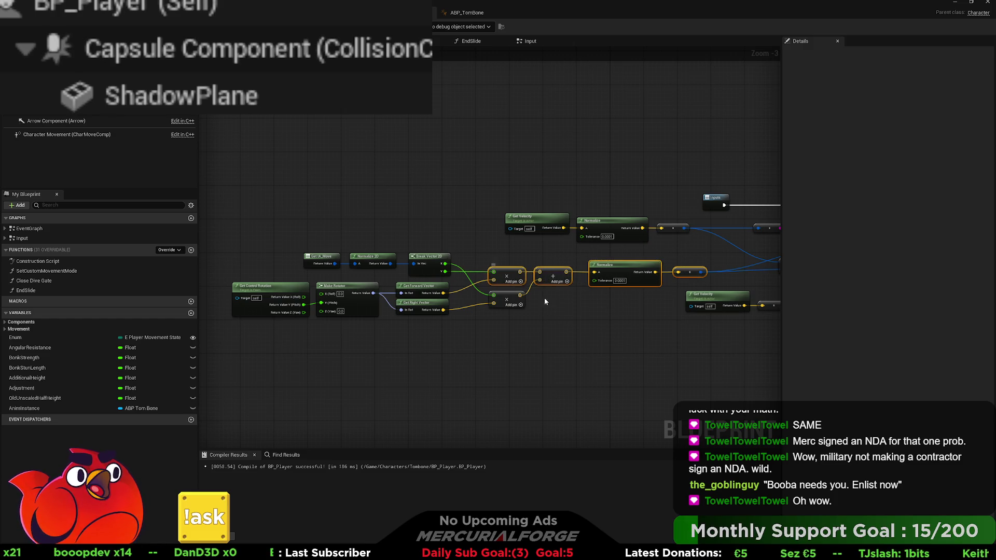
left_click(508, 301)
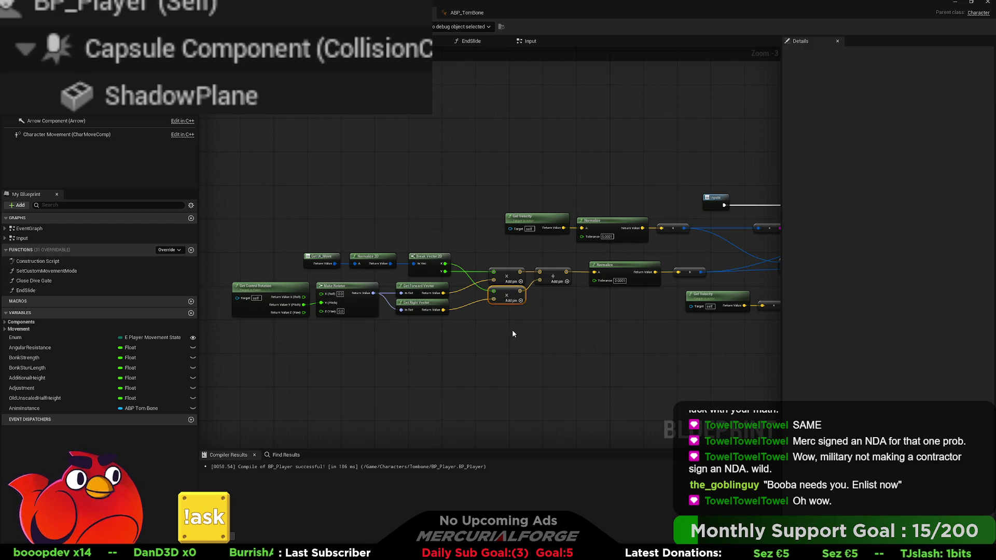
key("q")
Step: Straighten Get Control Rotation, Make Rotator and vector nodes, and raise the group
left_click_drag(456, 345, 244, 275)
key("q")
key("q")
key("q")
key("q")
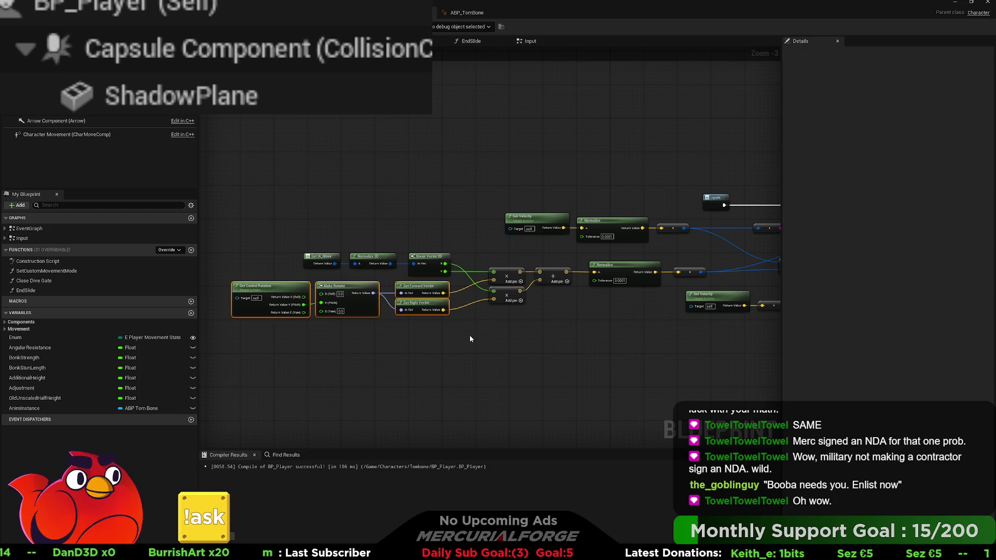
left_click_drag(447, 218, 265, 369)
key("q")
key("q")
key("q")
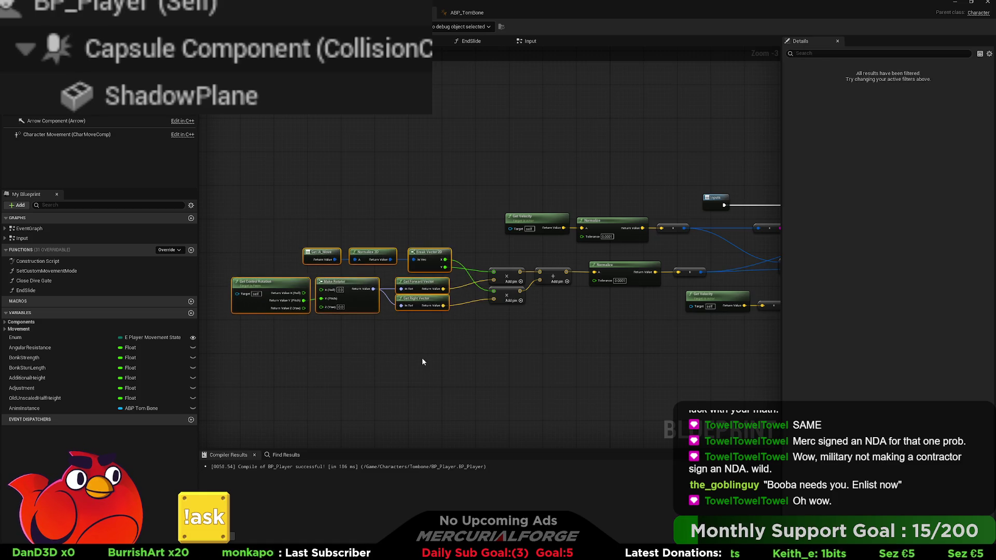
left_click(449, 359)
left_click_drag(569, 334, 544, 345)
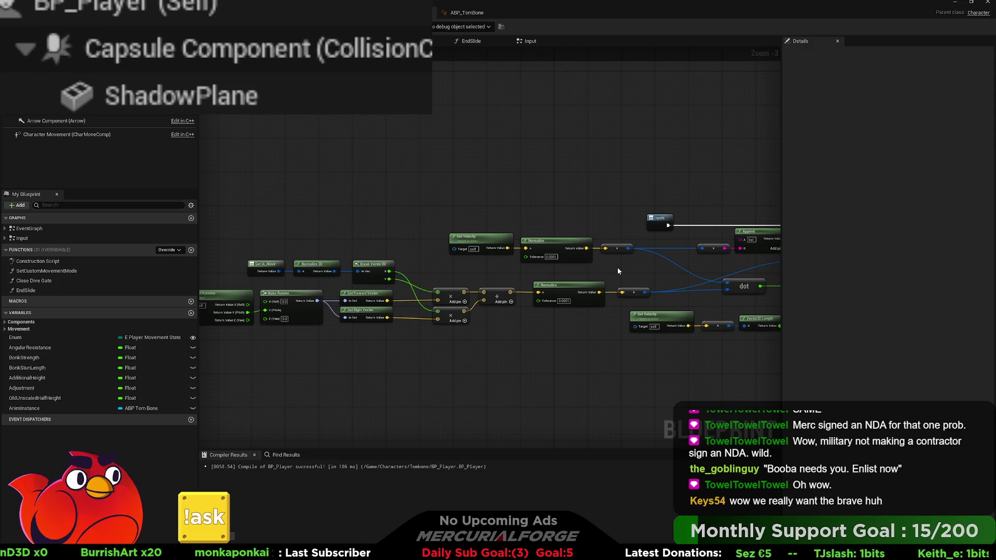
Step: Shift the dot and comparison nodes to the right
mouse_move(622, 266)
left_mouse_down()
mouse_move(557, 256)
mouse_move(345, 261)
left_mouse_up()
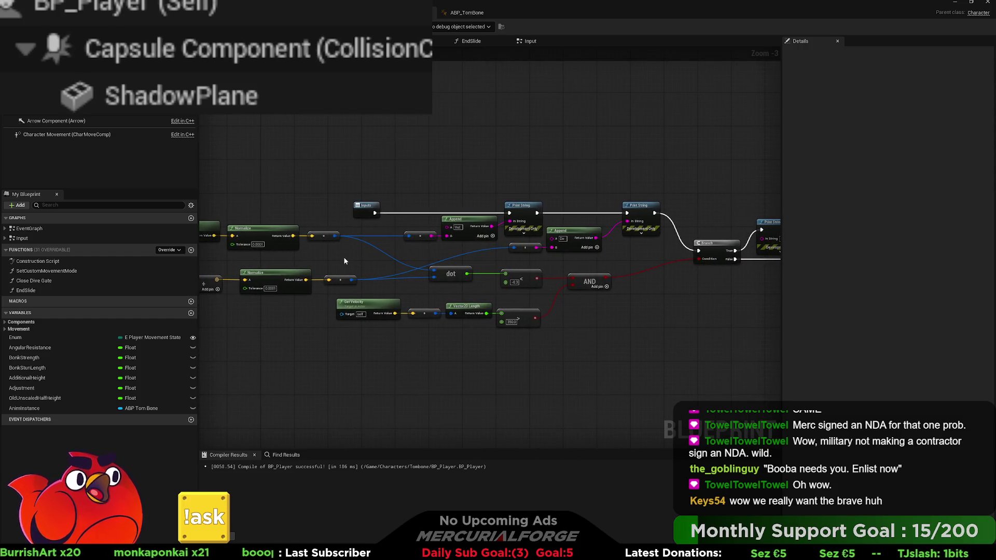
left_click_drag(566, 342, 334, 296)
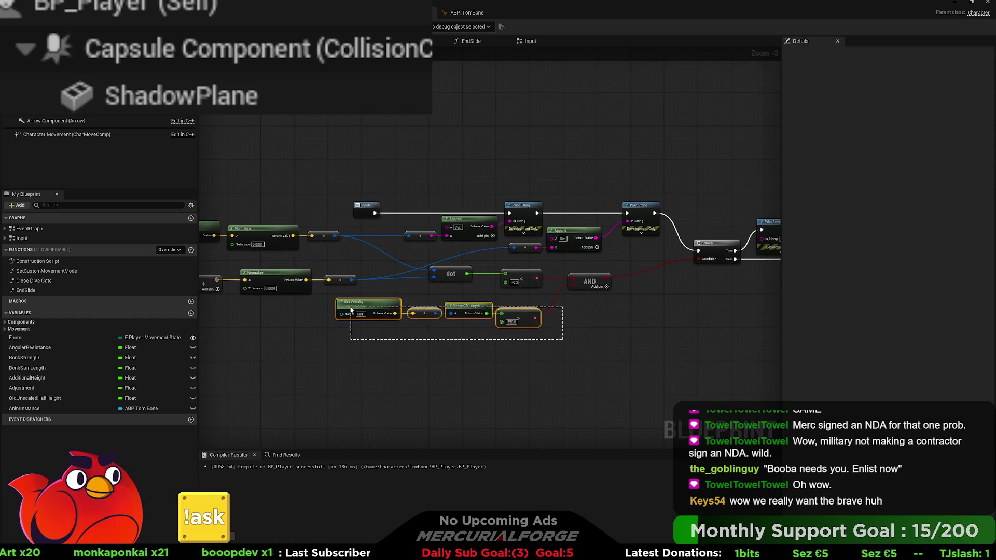
left_click(601, 319)
mouse_move(602, 319)
left_mouse_down()
mouse_move(493, 329)
mouse_move(621, 314)
left_mouse_up()
left_click_drag(602, 265, 350, 337)
left_click_drag(454, 302, 495, 304)
left_click(639, 328)
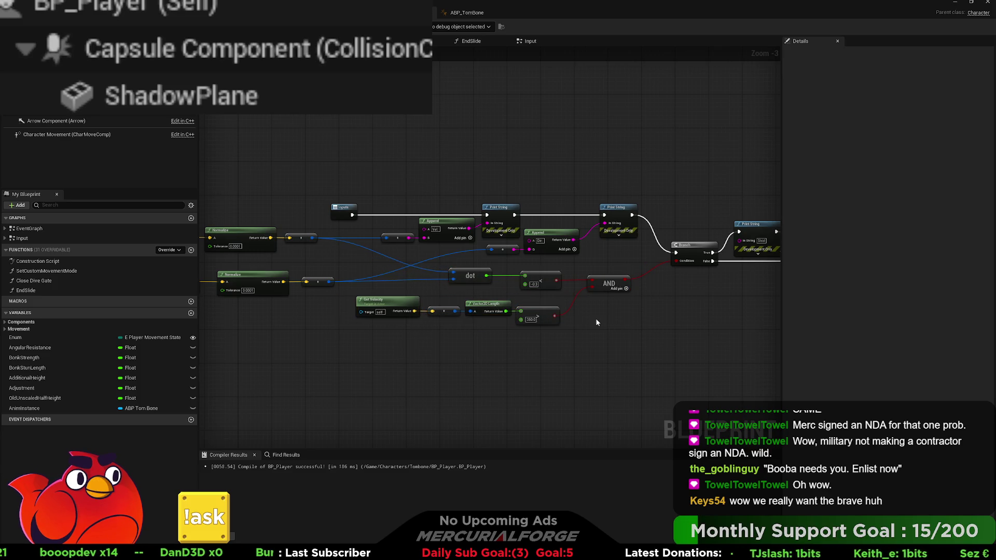
mouse_move(384, 322)
left_mouse_down()
mouse_move(772, 285)
mouse_move(433, 302)
left_mouse_up()
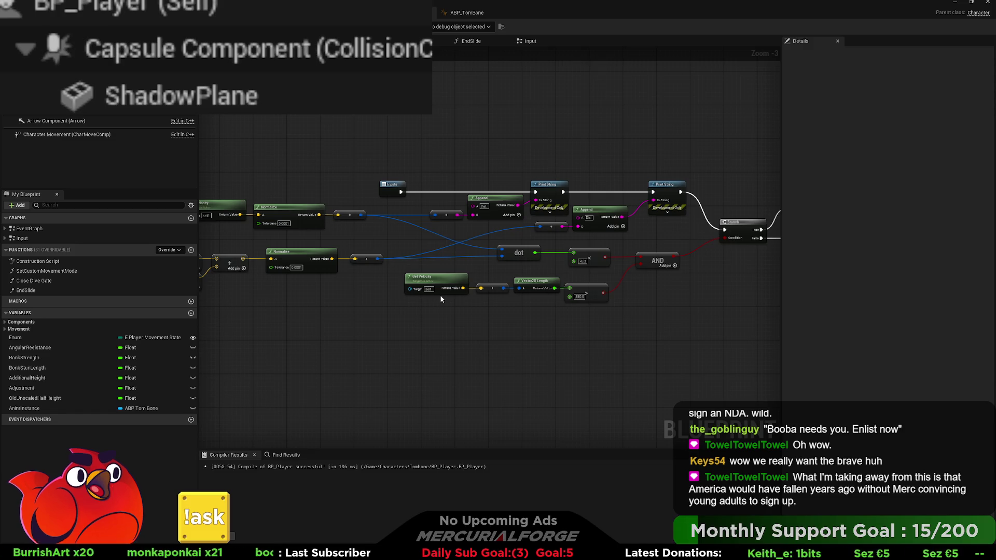
Step: Raise the velocity-length row slightly and distribute it horizontally with Shift+H
left_click_drag(621, 336, 403, 270)
left_click_drag(469, 298, 469, 294)
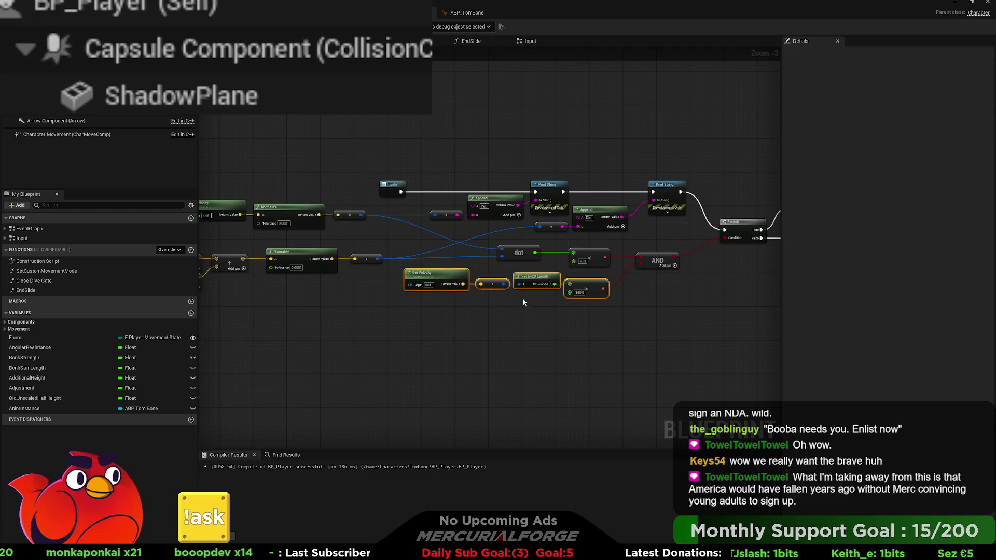
key("shift+h")
left_click(656, 331)
scroll(652, 300, "up", 2)
scroll(648, 296, "up", 1)
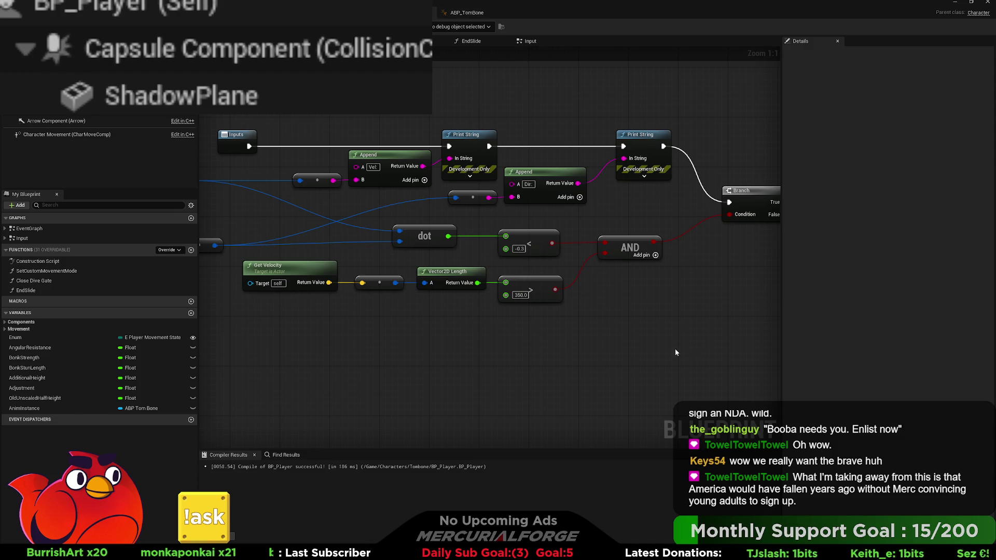
scroll(676, 352, "down", 4)
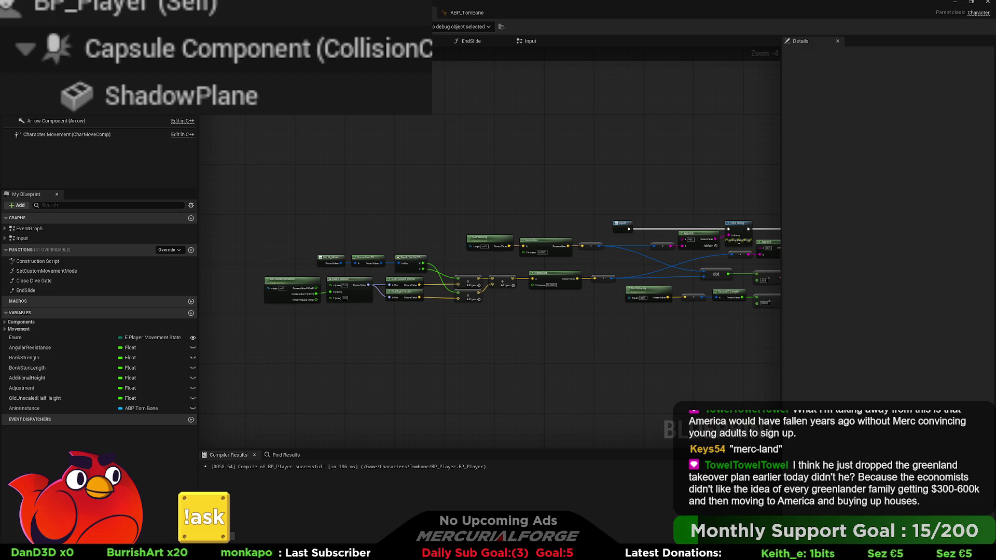
Step: Move Get Control Rotation and Make Rotator left to make room
scroll(555, 313, "up", 4)
left_click_drag(574, 314, 378, 258)
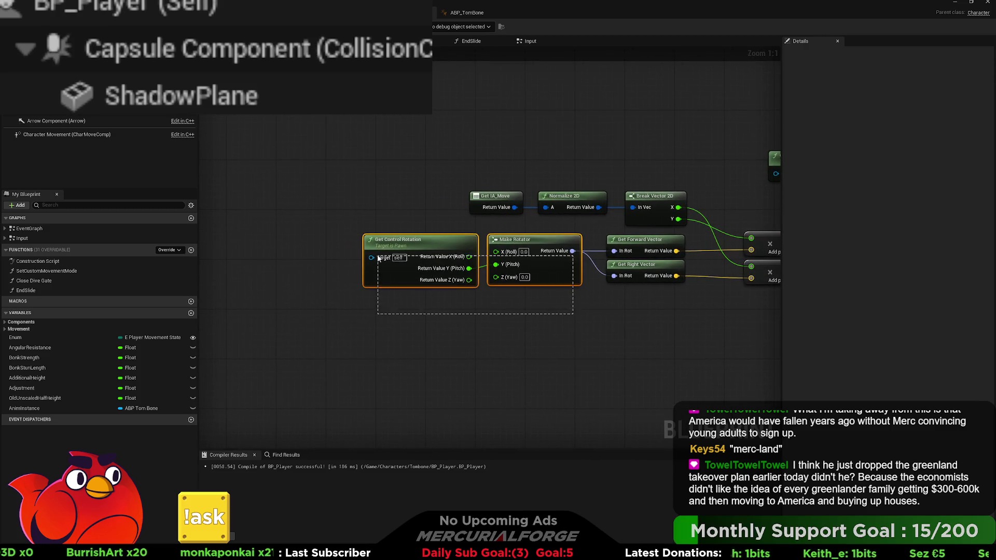
left_click_drag(550, 242, 413, 241)
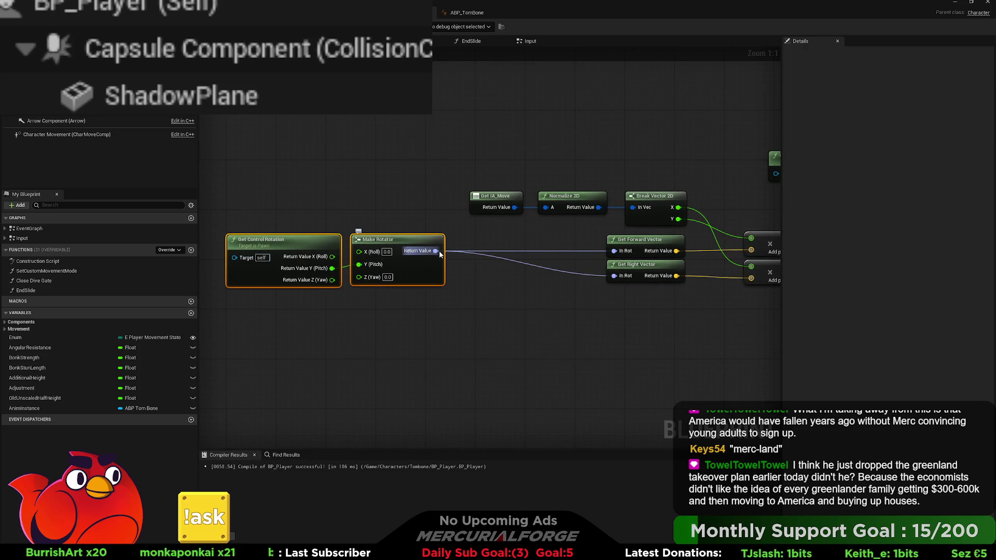
left_click(470, 286)
Step: Add Inverse Transform Rotation from Make Rotator's output, placed before Get Right Vector
left_click_drag(434, 251, 508, 314)
key("Return")
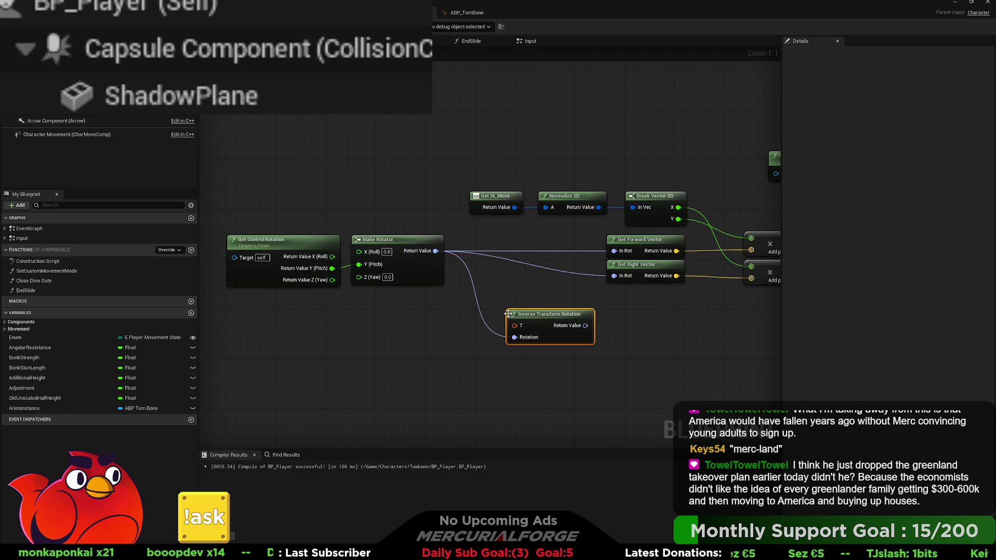
mouse_move(549, 320)
left_mouse_down()
mouse_move(522, 233)
mouse_move(524, 274)
left_mouse_up()
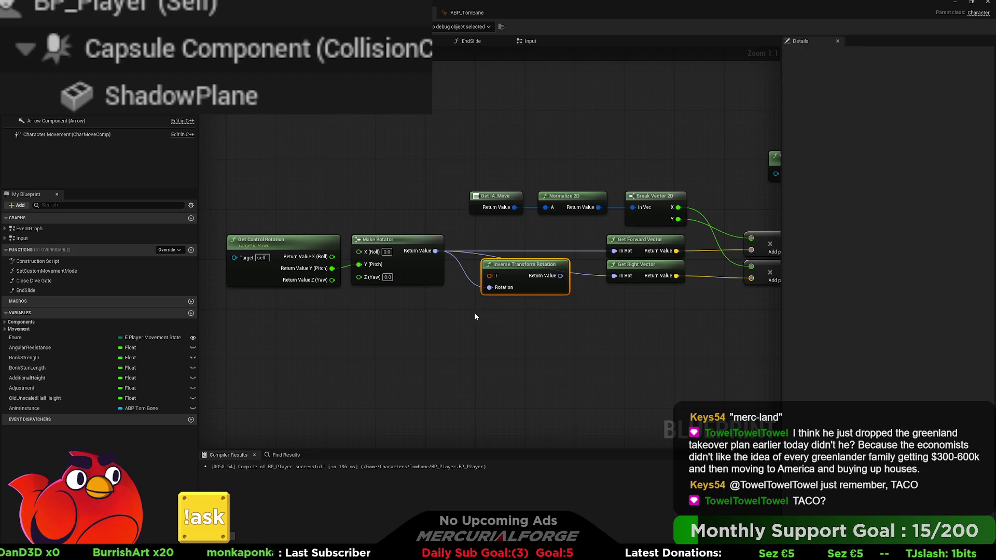
left_click_drag(435, 251, 480, 336)
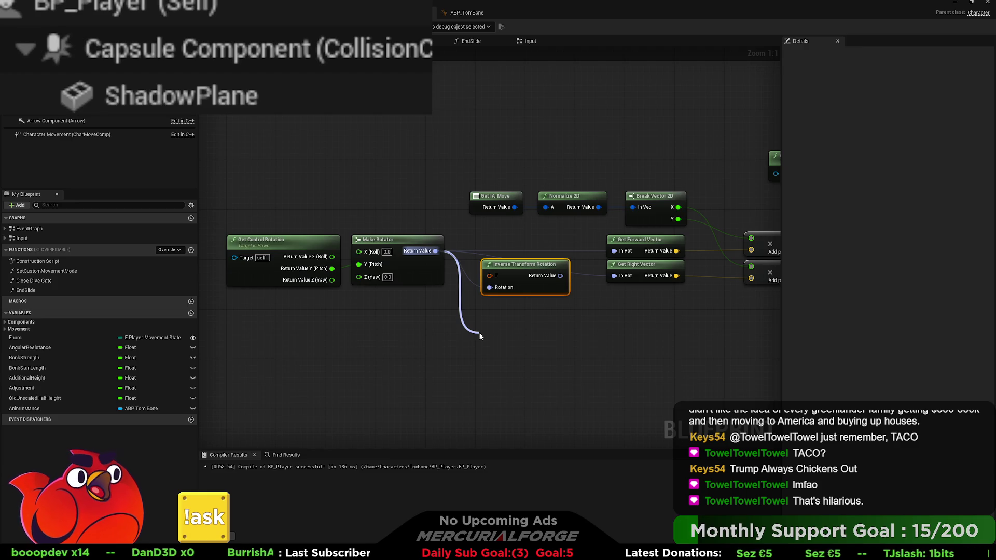
Step: Swap Inverse Transform Rotation for Invert Rotator feeding both vector nodes' In Rot pins
key("Return")
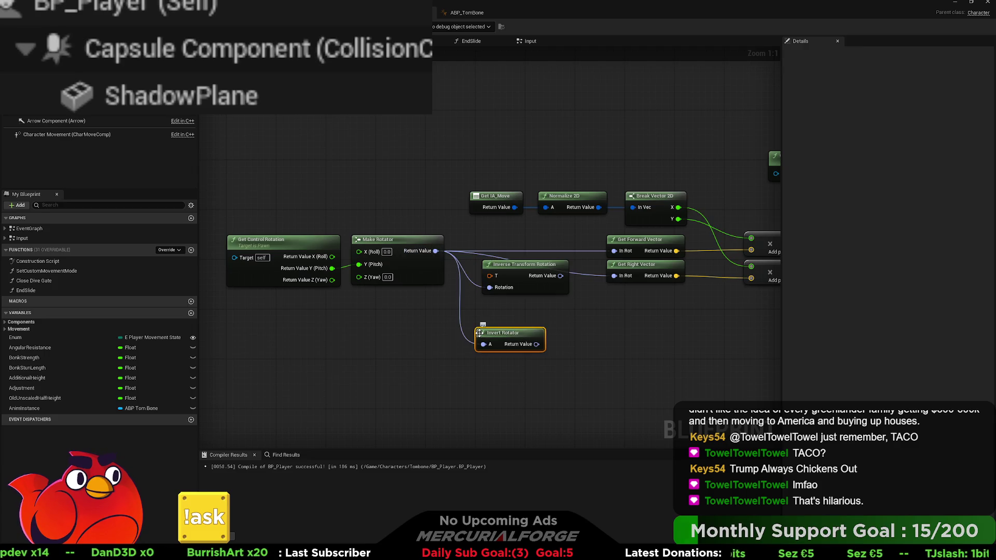
left_click_drag(480, 334, 473, 309)
left_click(523, 265)
key("Delete")
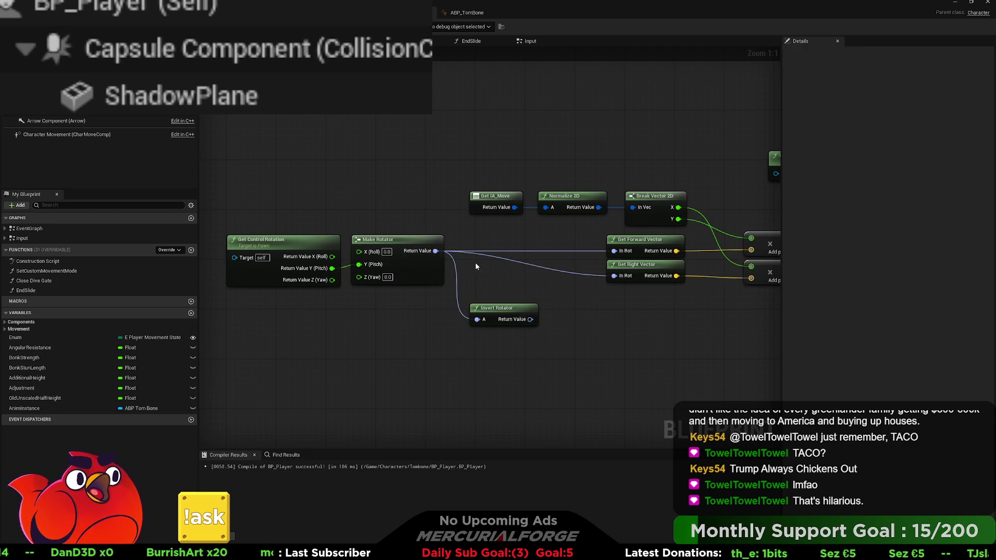
mouse_move(614, 275)
left_mouse_down()
mouse_move(548, 324)
mouse_move(530, 319)
left_mouse_up()
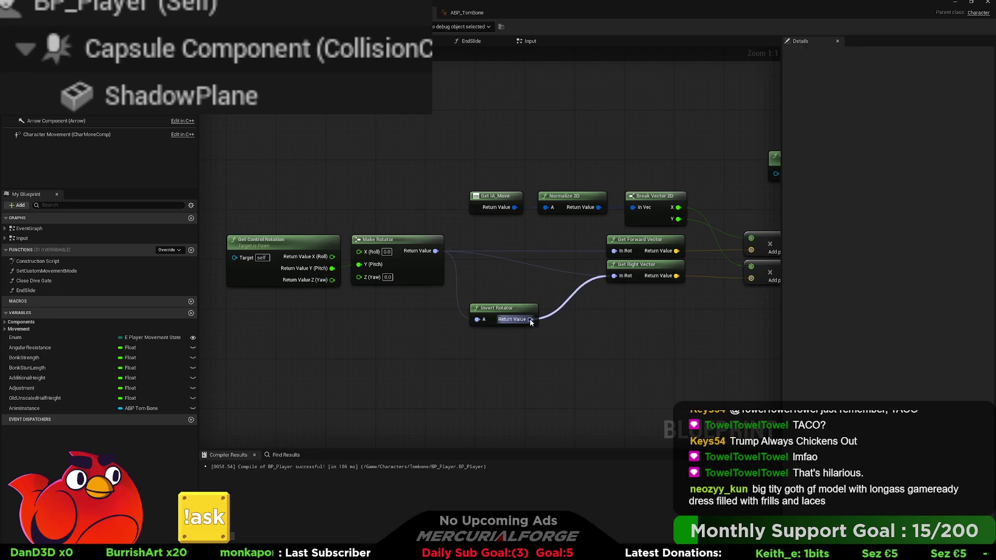
mouse_move(613, 251)
left_mouse_down()
mouse_move(531, 321)
mouse_move(509, 241)
left_mouse_up()
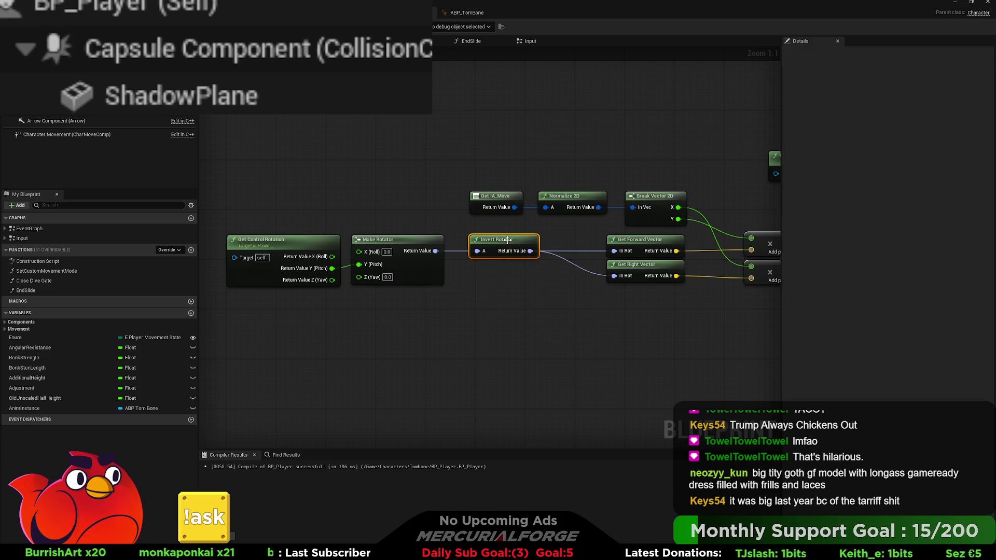
key("alt+Tab")
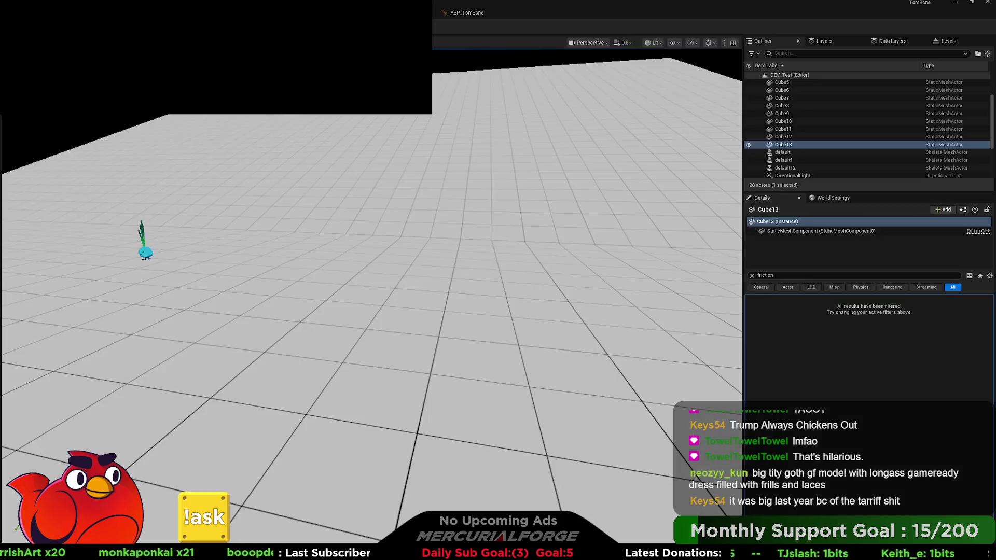
Step: Play-test movement in DEV_Test, stop, turn the viewport, and return to BP_Player
key("alt+p")
key("w")
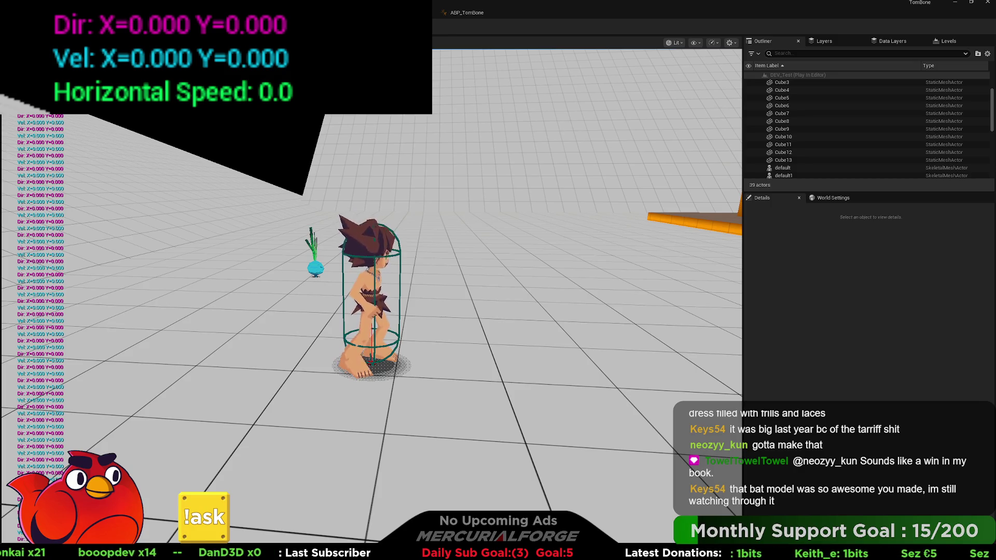
key("Escape")
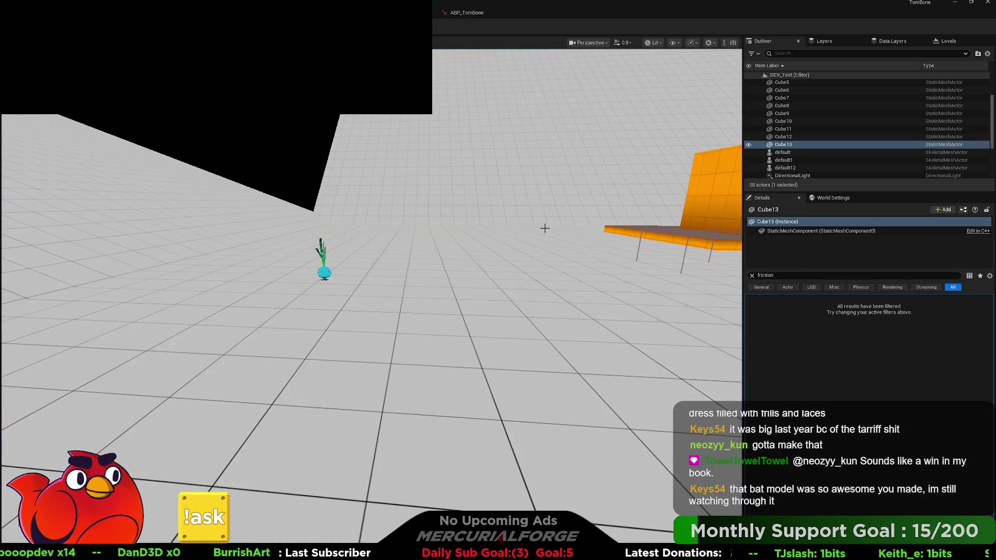
left_click_drag(521, 232, 638, 272)
mouse_move(458, 61)
left_mouse_down()
mouse_move(490, 65)
mouse_move(459, 63)
left_mouse_up()
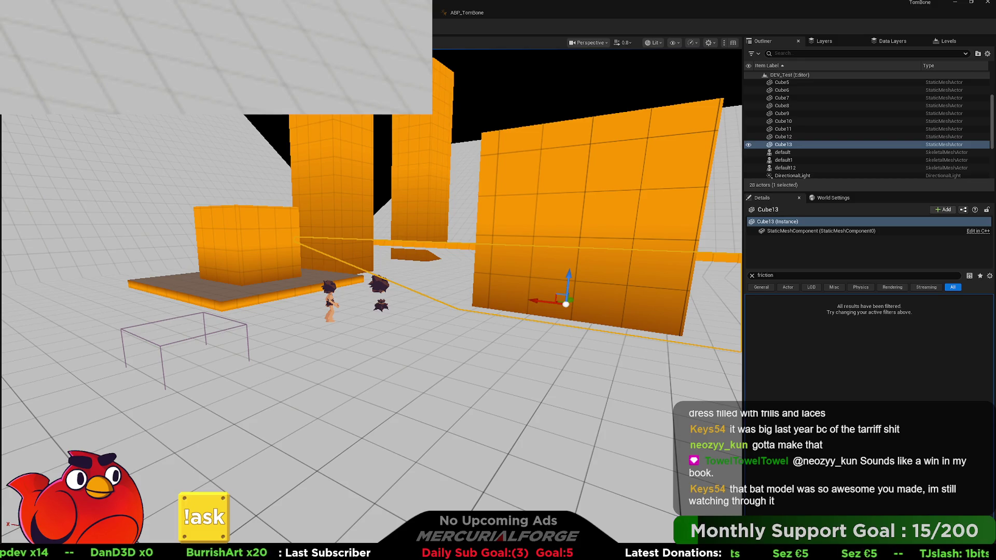
left_click(404, 12)
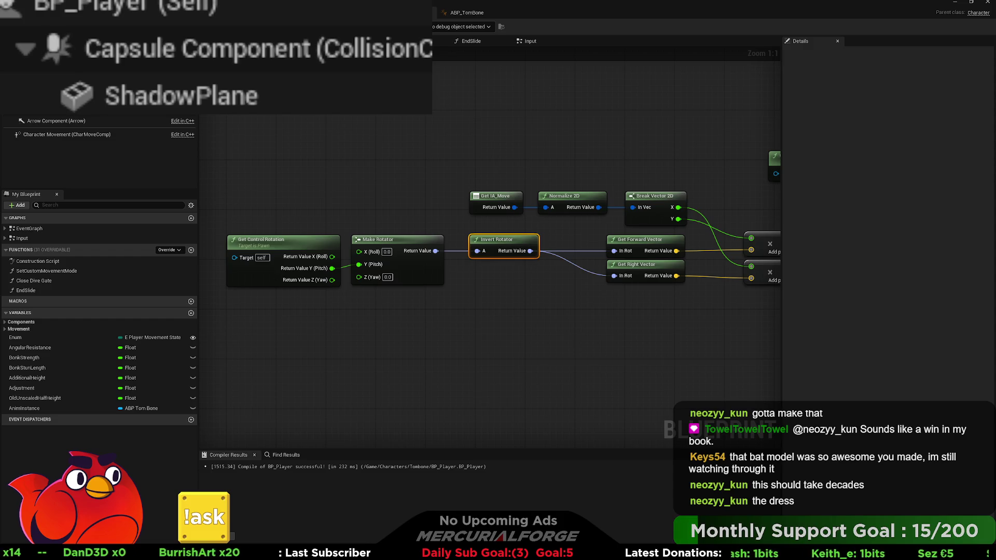
Step: Paste a Rotate Vector node and wire Invert Rotator's Return Value into its B input
left_click(541, 344)
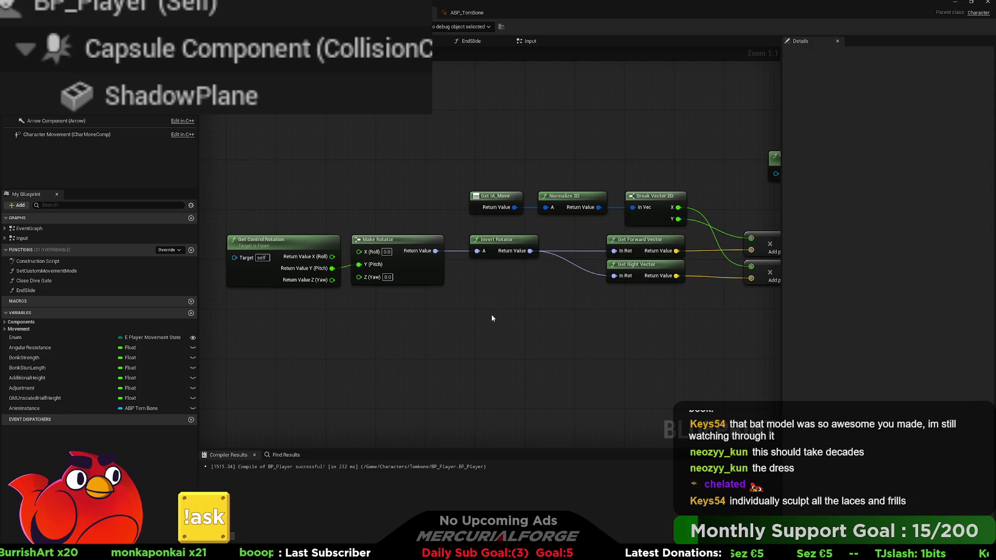
key("ctrl+v")
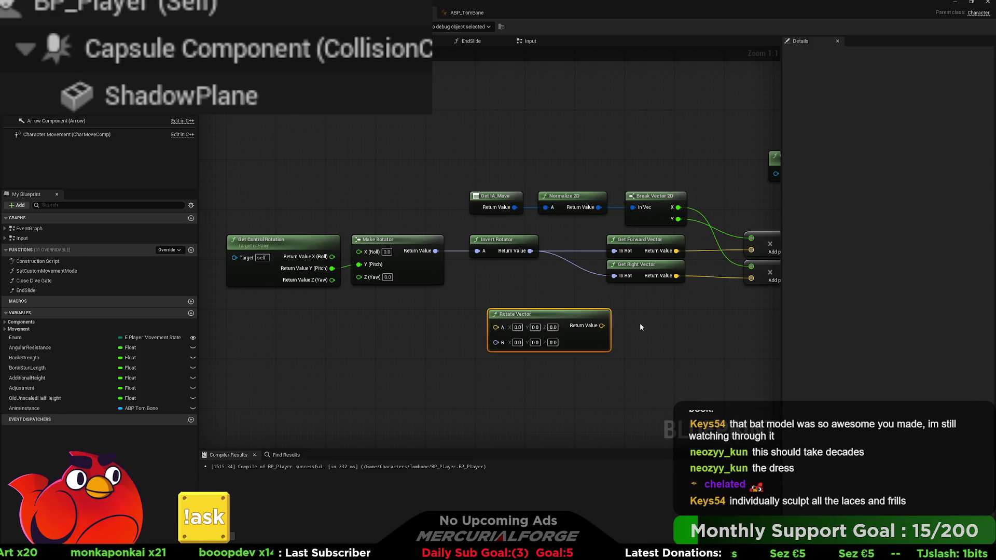
left_click_drag(520, 289, 228, 233)
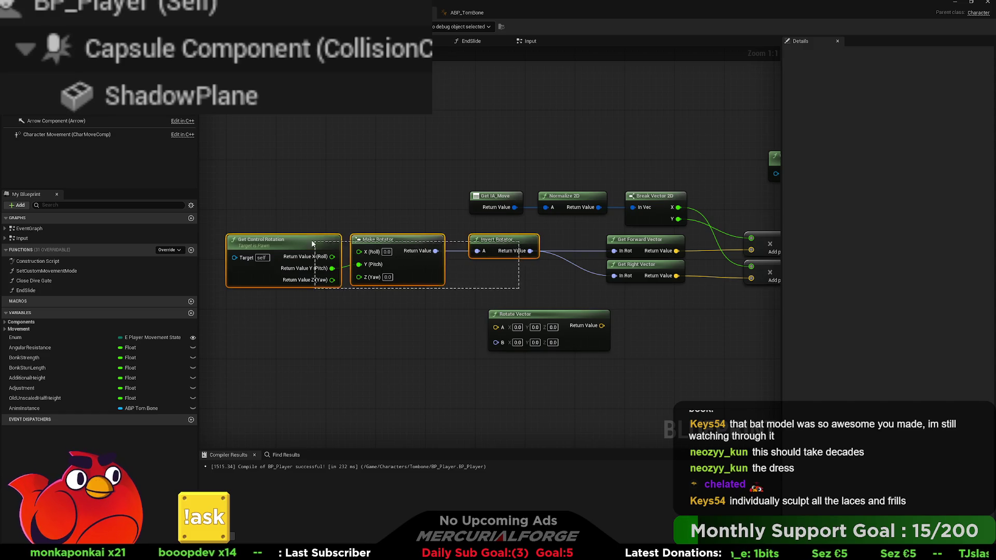
mouse_move(504, 242)
left_mouse_down()
mouse_move(447, 278)
mouse_move(428, 315)
left_mouse_up()
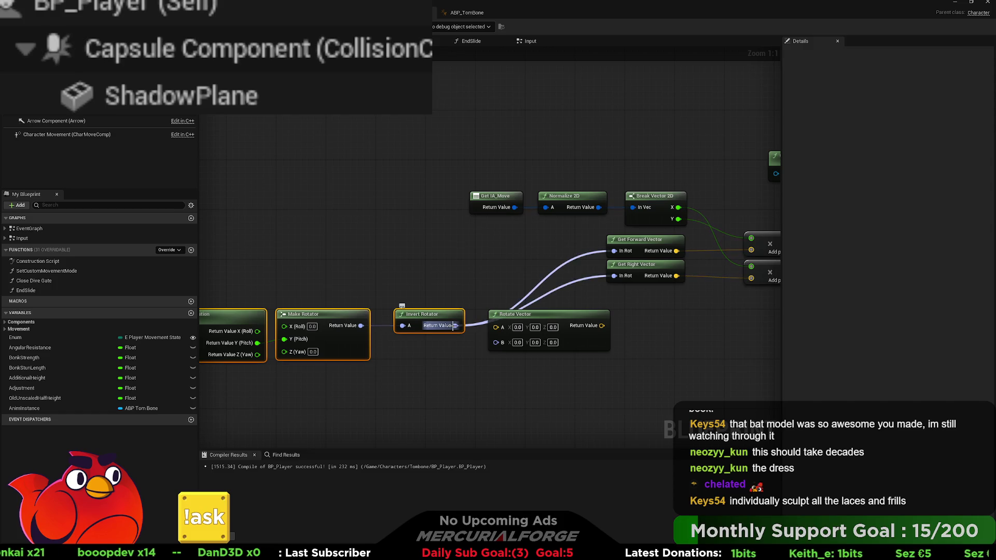
mouse_move(457, 332)
left_mouse_down()
mouse_move(518, 345)
mouse_move(567, 341)
left_mouse_up()
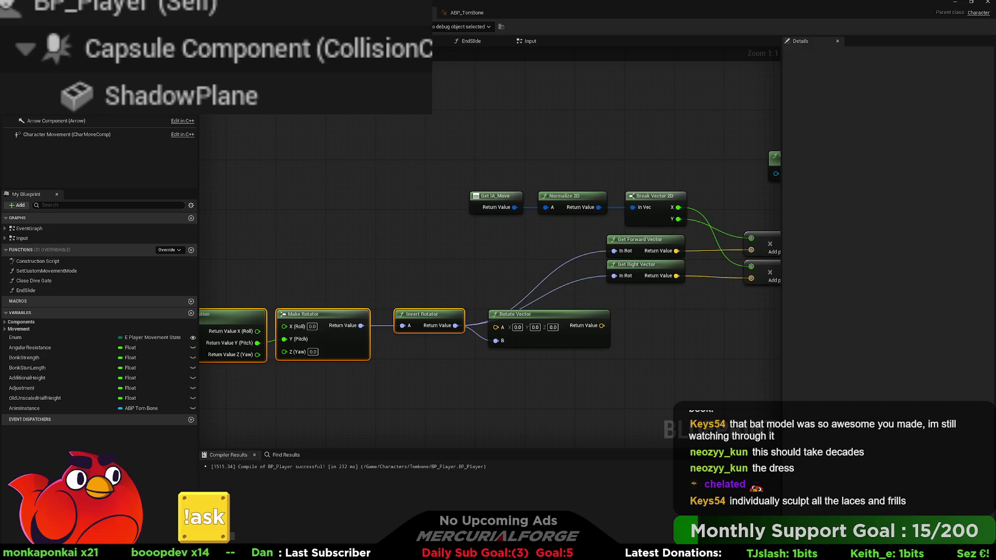
Step: Spread out the Get IA_Move, Normalize 2D and Break Vector 2D nodes; feed Normalize 2D into A
left_click(677, 354)
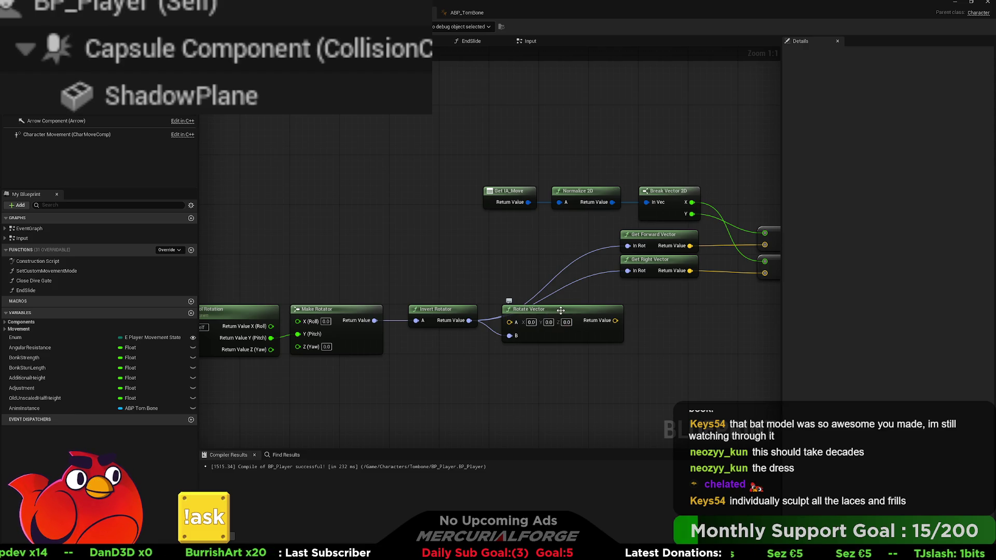
left_click_drag(683, 170, 529, 205)
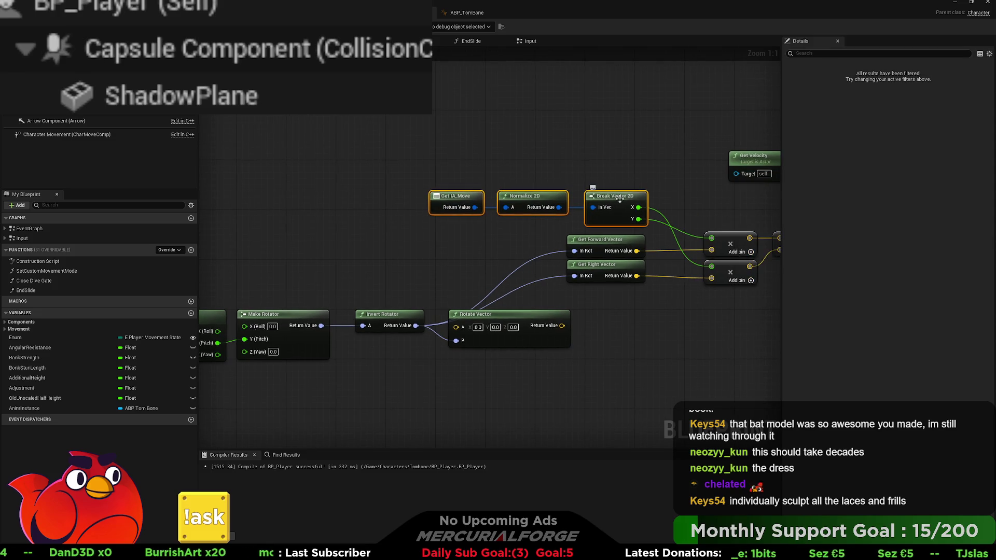
left_click_drag(550, 205, 332, 199)
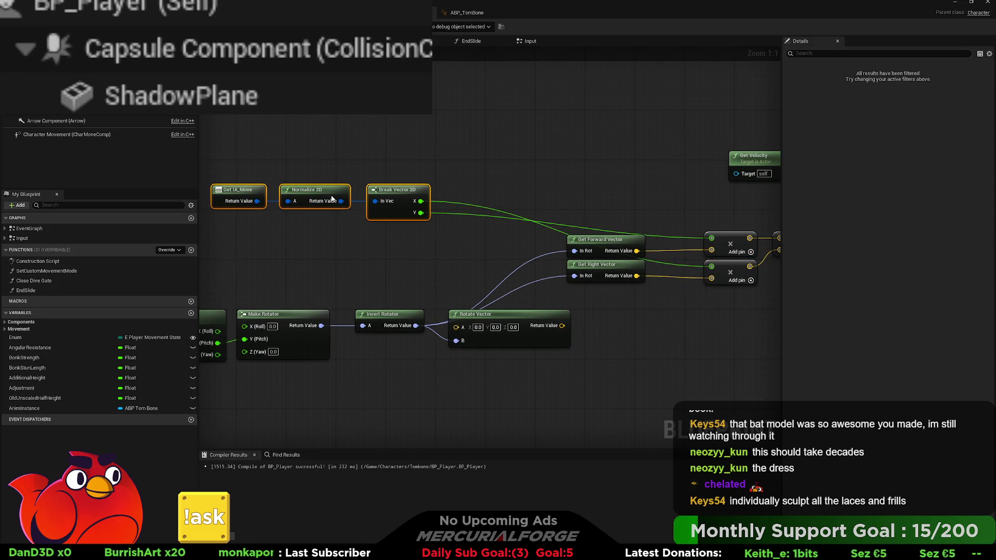
left_click(398, 197)
left_click_drag(397, 197, 603, 203)
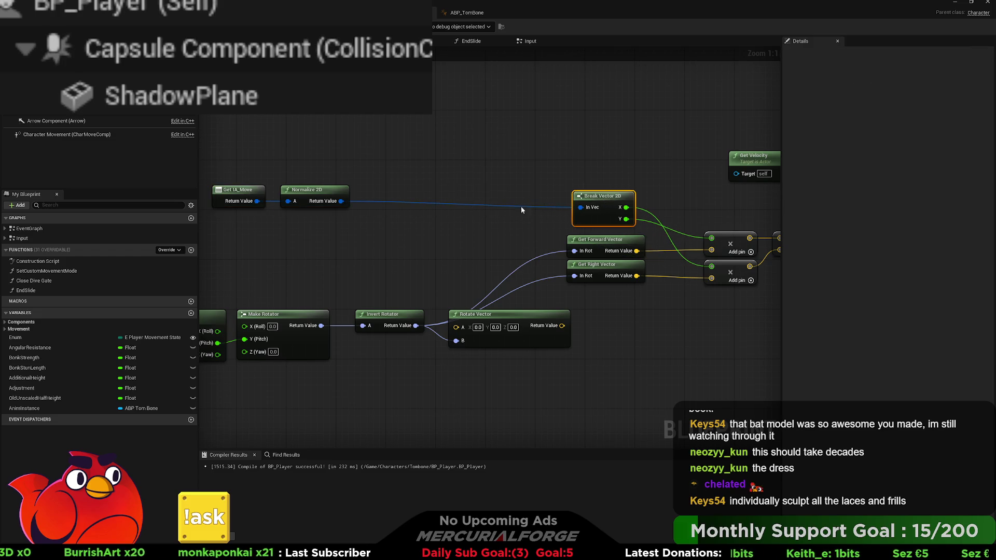
left_click_drag(341, 201, 456, 326)
Step: Move the conversion node and Rotate Vector upward, then try wiring Rotate Vector into Get Forward Vector
left_click_drag(400, 258, 400, 224)
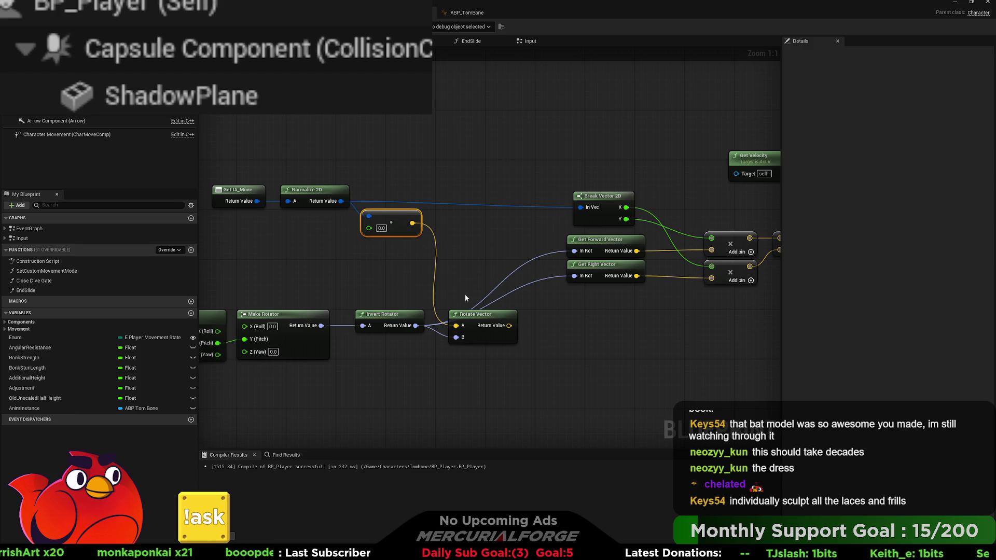
left_click_drag(485, 322, 491, 266)
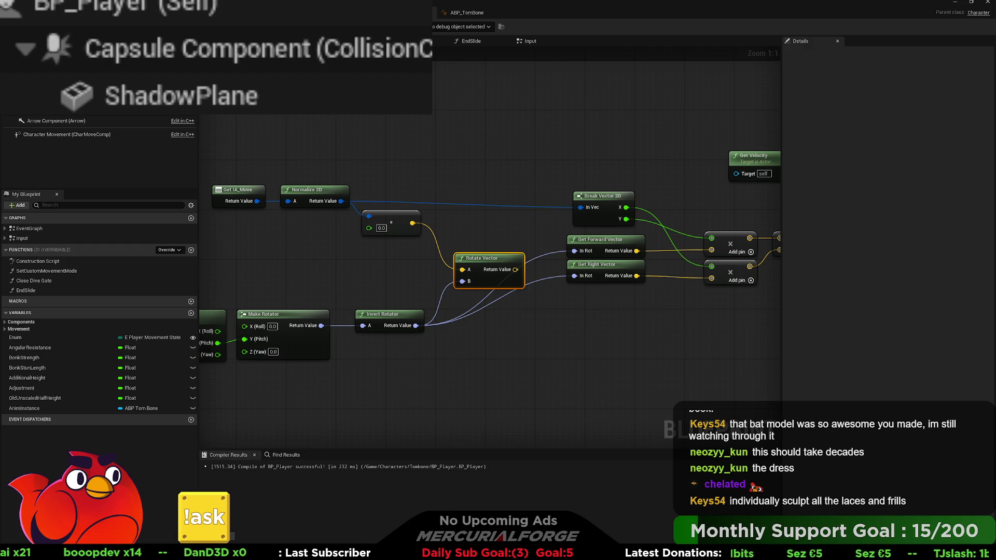
left_click(629, 313)
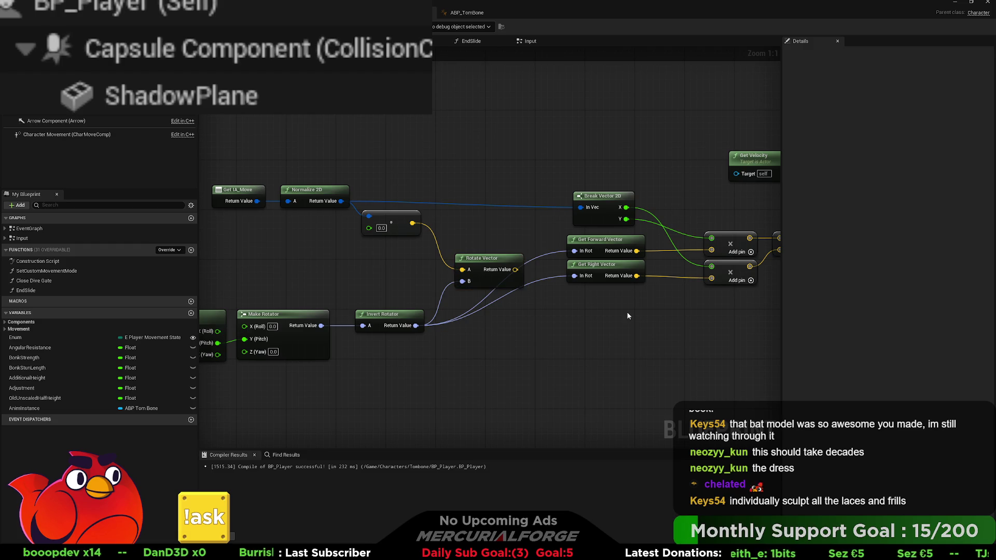
mouse_move(515, 270)
left_mouse_down()
mouse_move(574, 255)
mouse_move(647, 327)
mouse_move(639, 317)
mouse_move(727, 261)
mouse_move(639, 302)
mouse_move(556, 322)
mouse_move(413, 333)
mouse_move(501, 317)
left_mouse_up()
Step: Raise the three rotation nodes and Rotate Vector higher in the graph, then start a play test
scroll(413, 333, "down", 2)
left_click_drag(459, 365, 273, 327)
left_click_drag(403, 353, 405, 310)
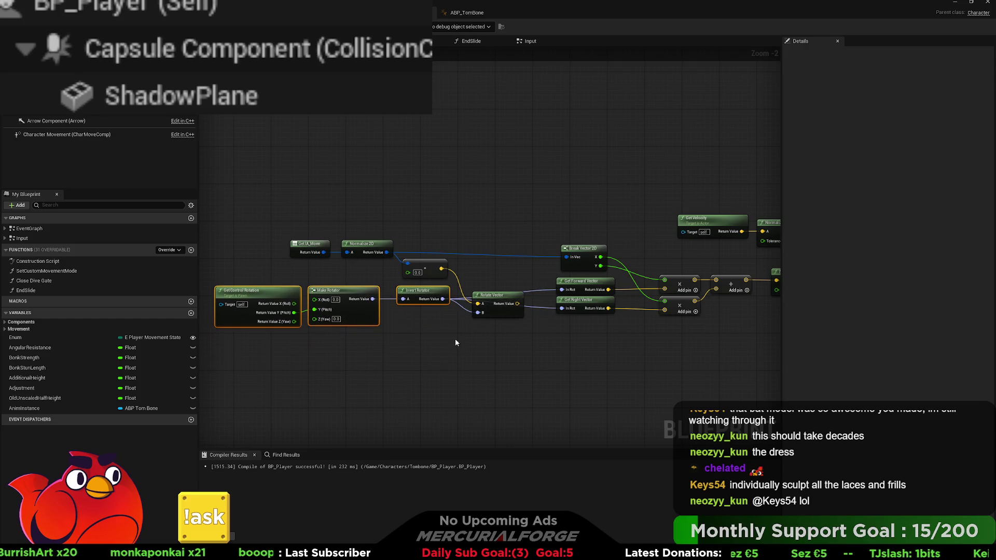
left_click_drag(501, 296, 501, 269)
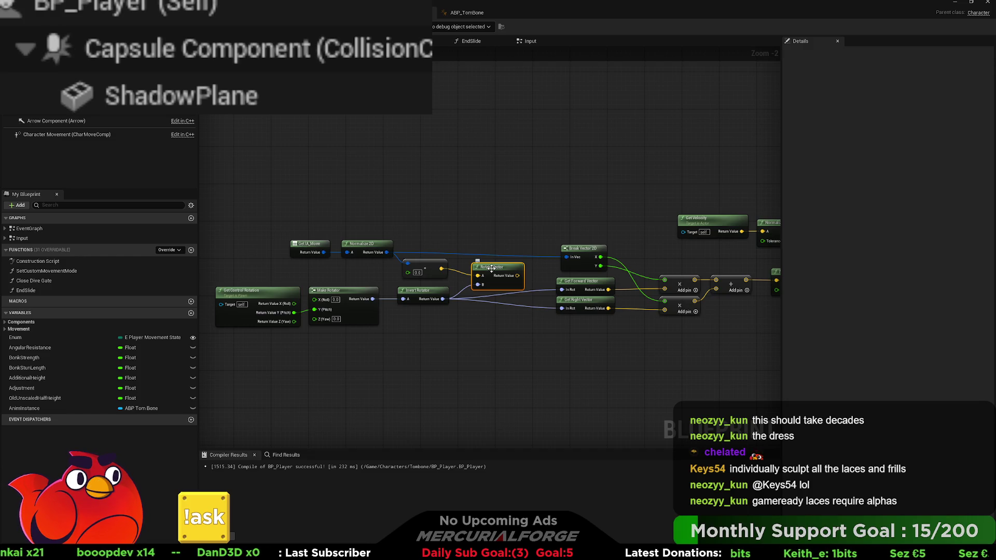
mouse_move(512, 264)
left_mouse_down()
mouse_move(347, 287)
mouse_move(643, 295)
mouse_move(469, 311)
mouse_move(544, 322)
mouse_move(482, 302)
mouse_move(531, 269)
mouse_move(607, 272)
mouse_move(674, 257)
mouse_move(561, 273)
mouse_move(363, 268)
mouse_move(615, 270)
left_mouse_up()
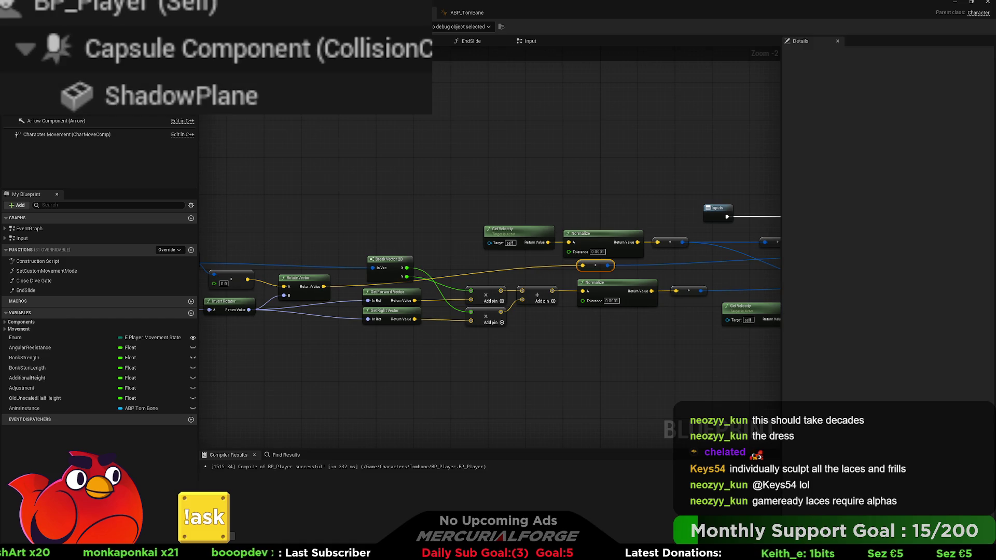
key("alt+p")
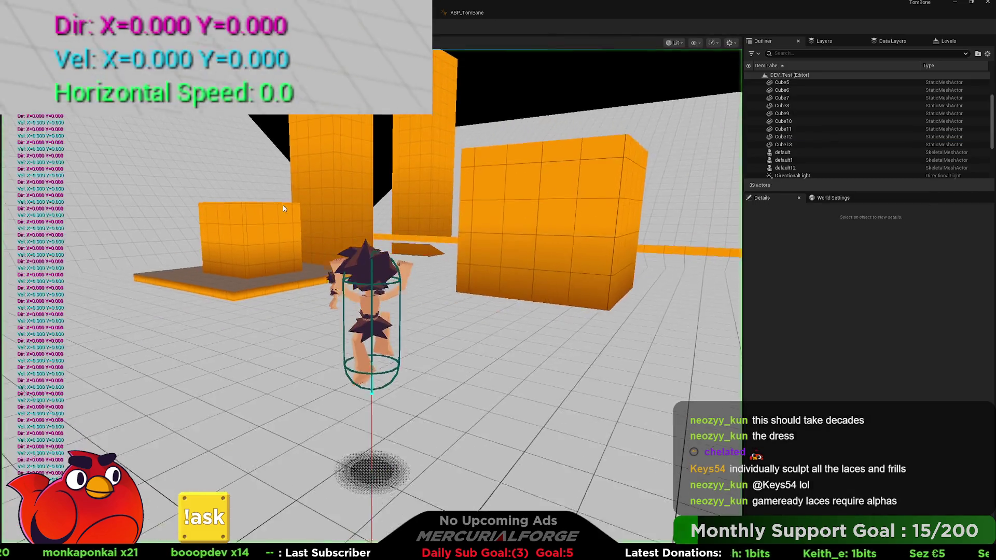
Step: Move the character forward in play mode, stop the session, and go back to BP_Player
key("w")
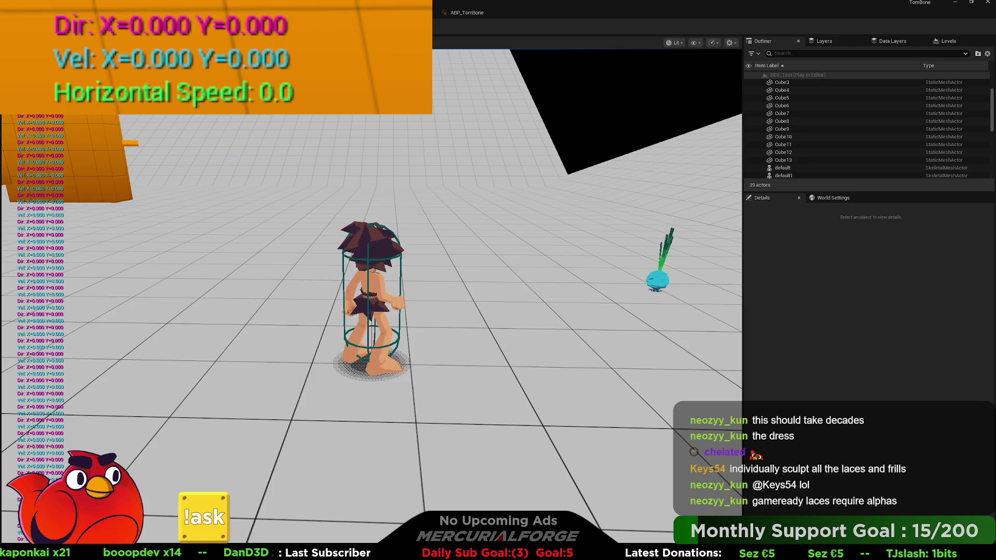
key("Escape")
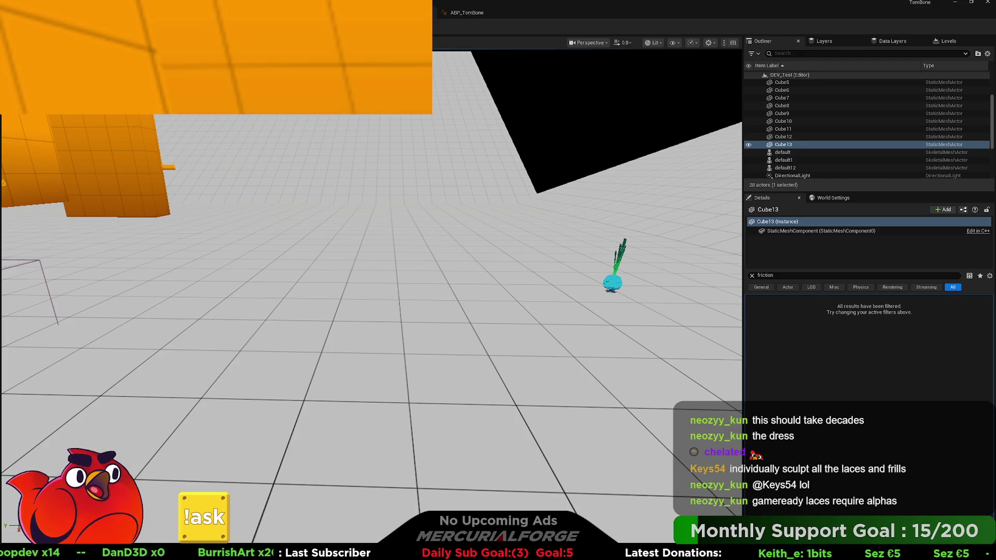
key("ctrl+Tab")
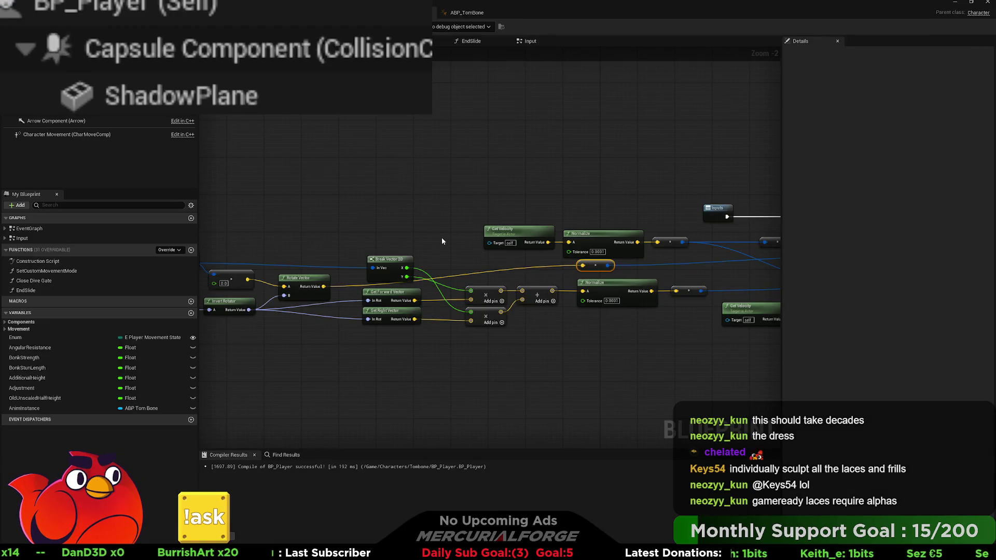
Step: Pan and zoom the graph to center Get Control Rotation, Make Rotator and Rotate Vector
left_click_drag(445, 239, 398, 199)
left_click_drag(408, 234, 680, 224)
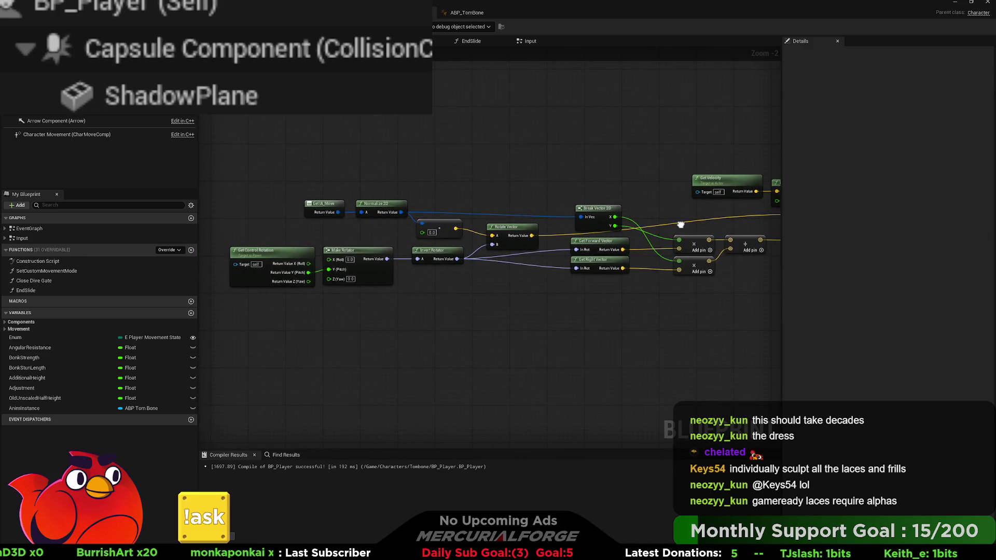
left_click_drag(432, 273, 509, 287)
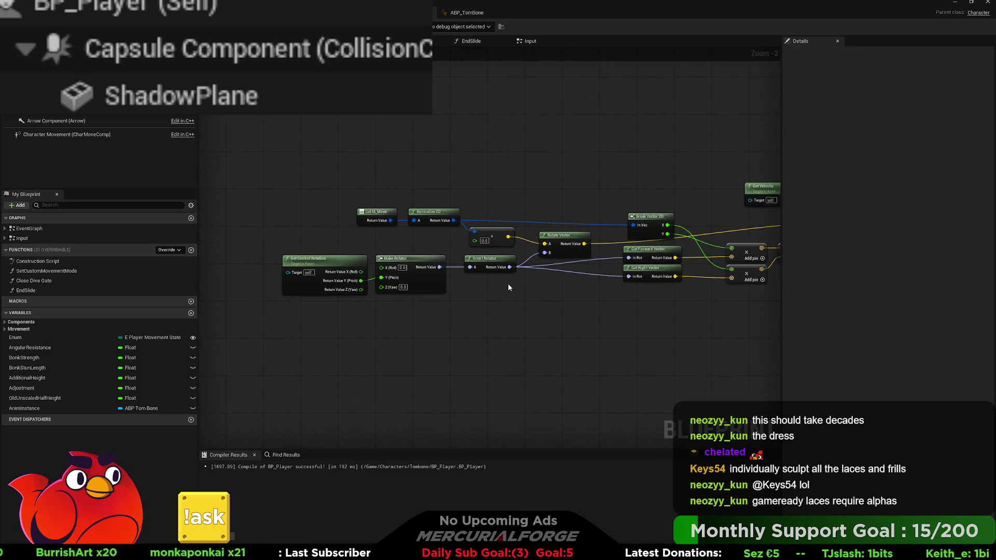
mouse_move(425, 306)
left_mouse_down()
mouse_move(332, 275)
mouse_move(341, 268)
mouse_move(467, 315)
mouse_move(347, 283)
left_mouse_up()
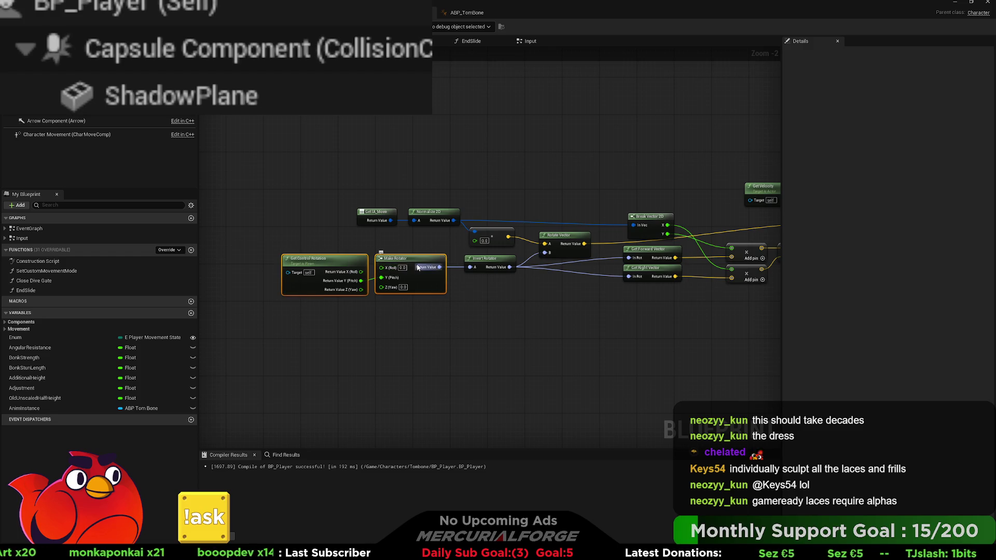
scroll(417, 265, "up", 2)
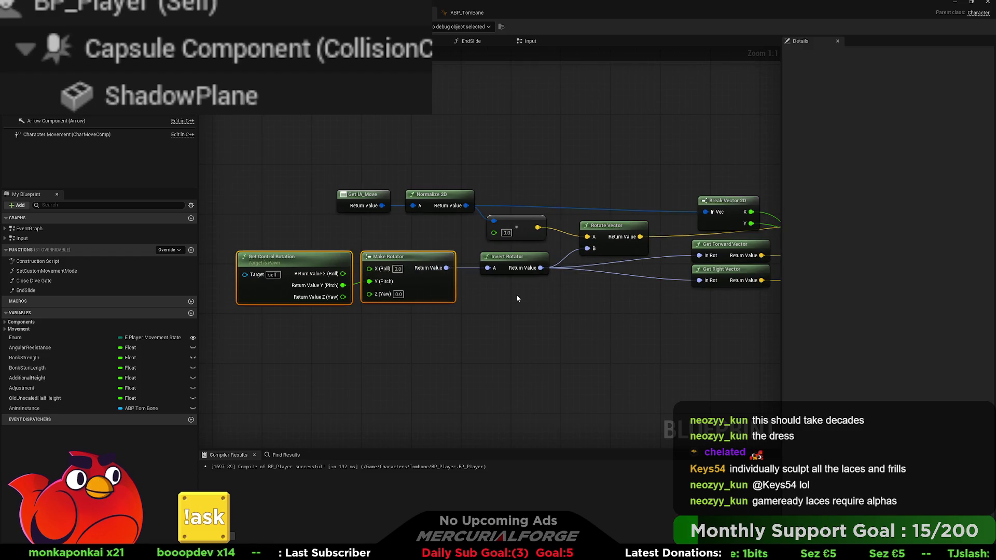
mouse_move(518, 298)
left_mouse_down()
mouse_move(477, 293)
mouse_move(512, 329)
left_mouse_up()
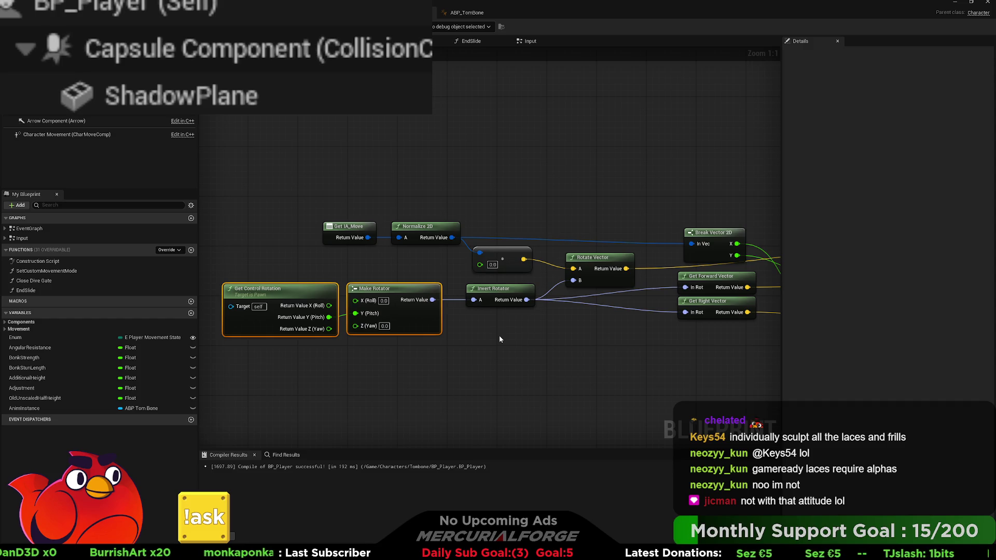
Step: Unlink Rotate Vector's B input so it defaults to 0.0, then play-test DEV_Test again
left_click(581, 306)
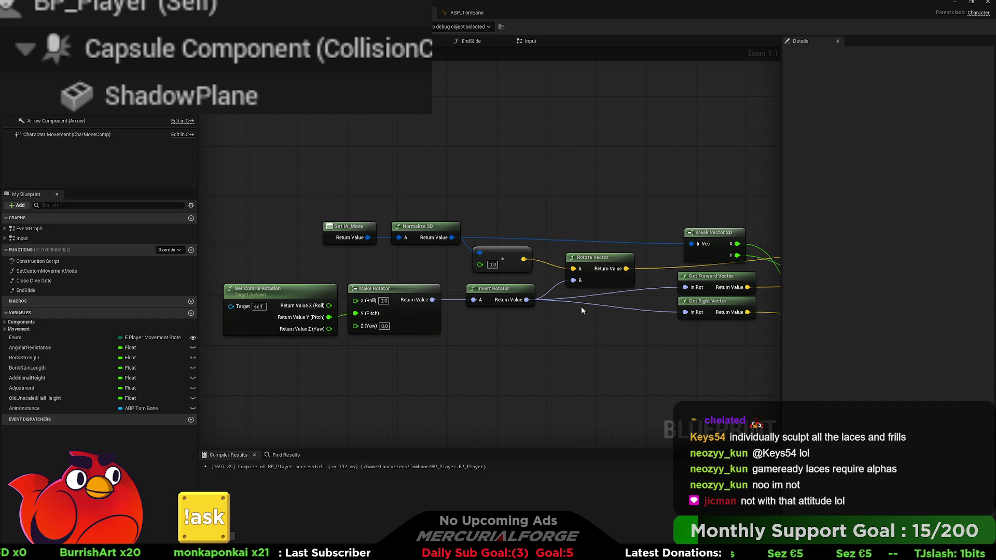
left_click(574, 280, "alt")
left_click_drag(626, 266, 608, 260)
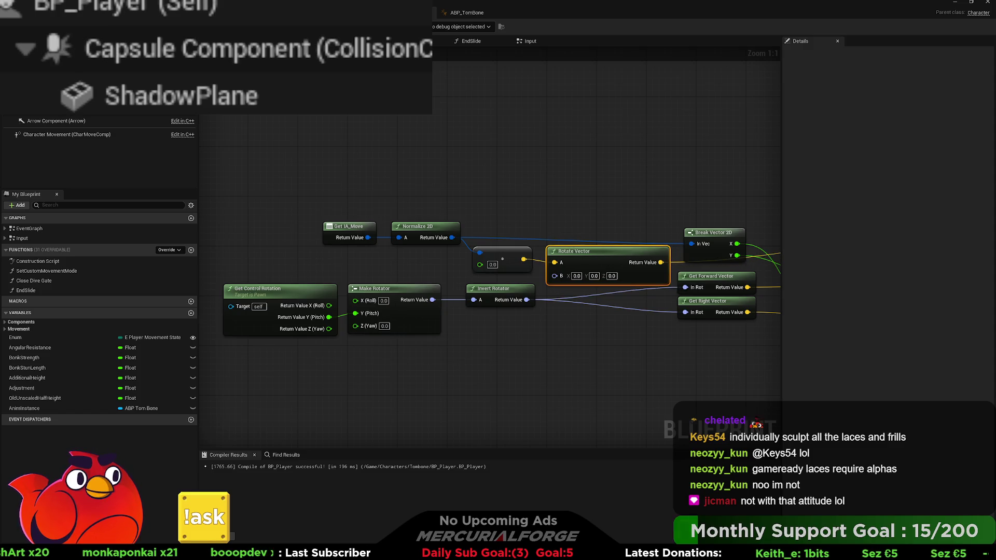
key("alt+Tab")
key("alt+p")
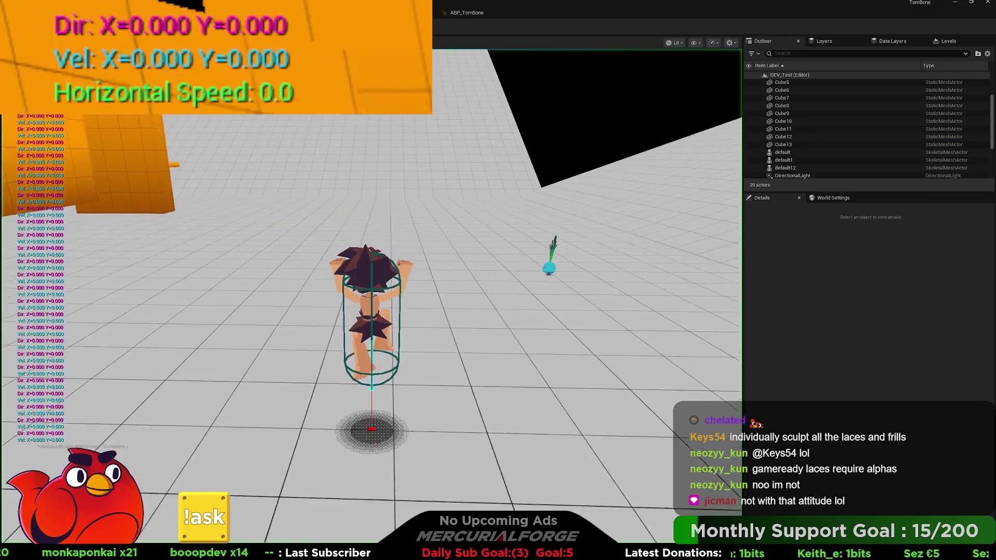
Step: Run the character around the walls until Horizontal Speed reaches 350, then end the play session
key("w")
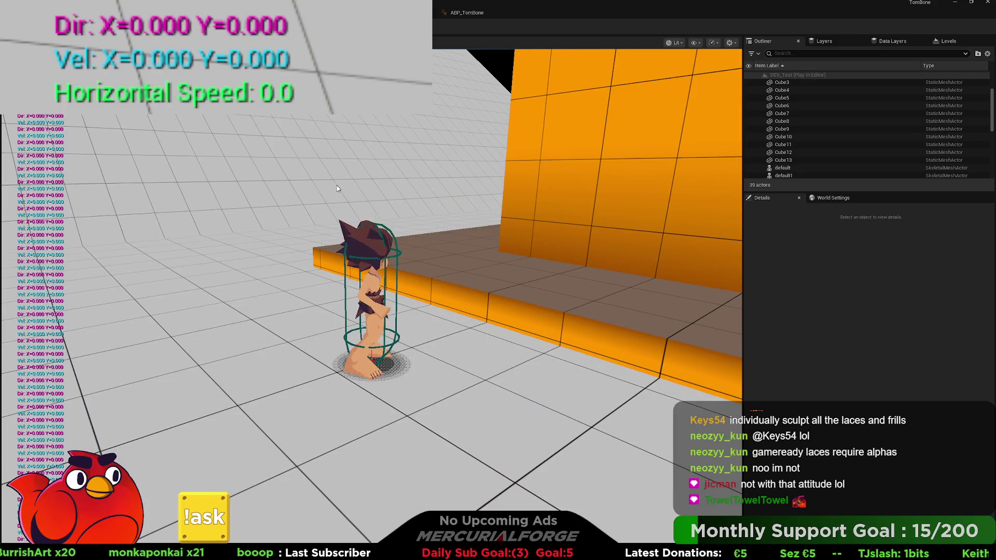
key("Escape")
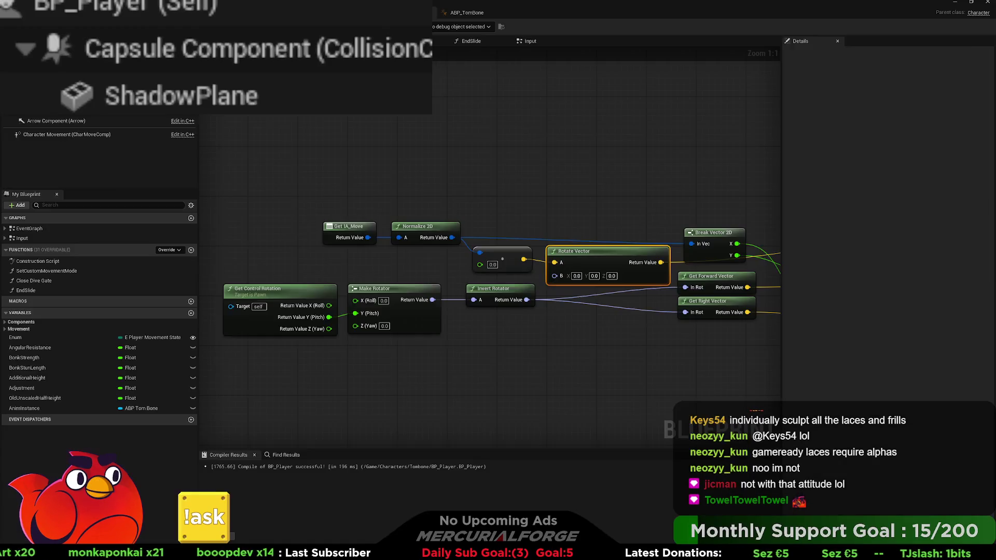
left_click_drag(581, 217, 494, 177)
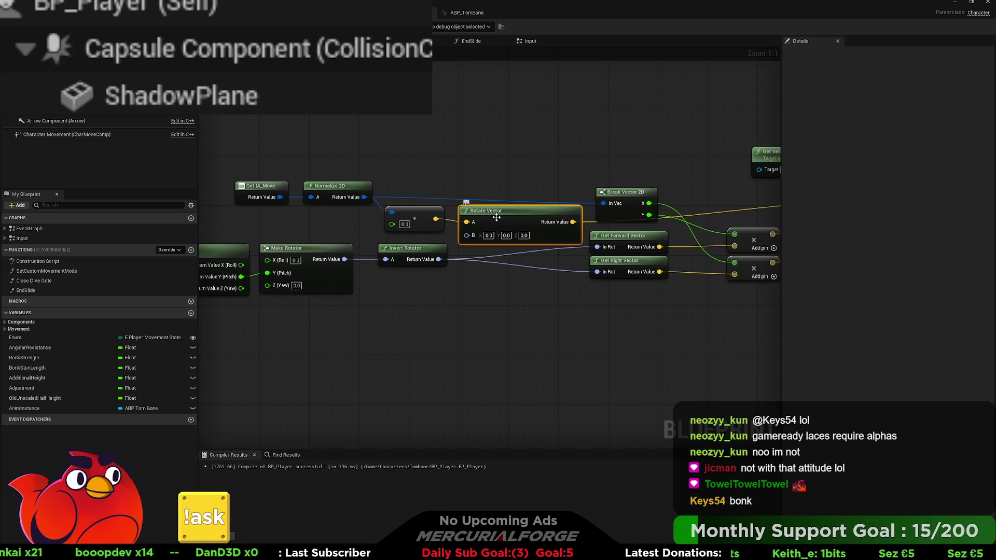
left_click(527, 155)
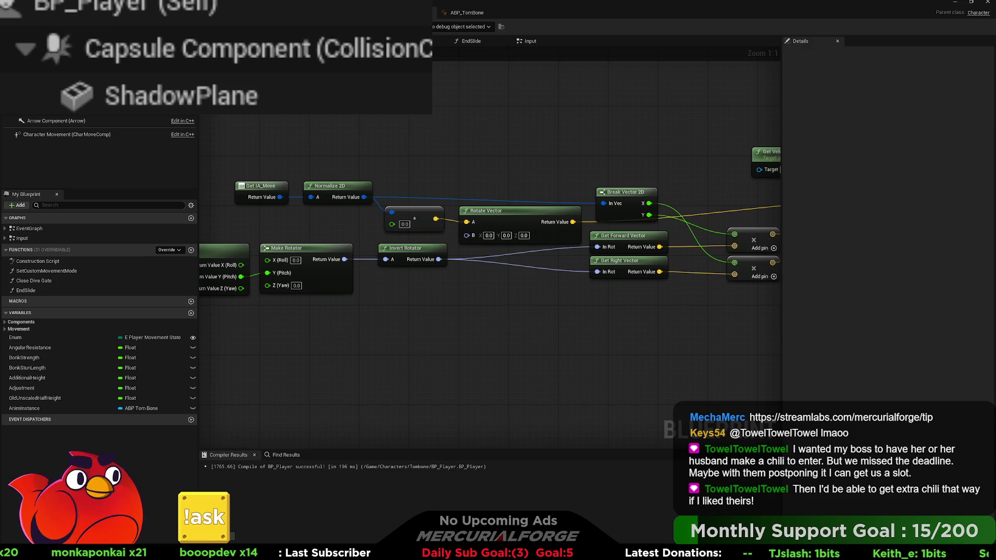
Step: Scroll the BP_Player graph to view the summed, normalized vectors and dot-product nodes
scroll(347, 206, "down", 2)
left_click_drag(347, 207, 310, 269)
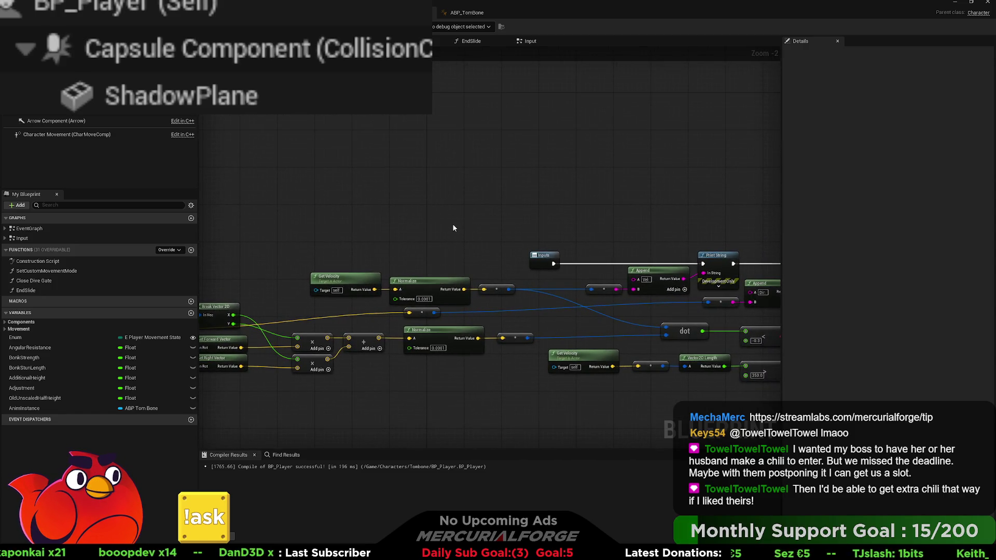
mouse_move(452, 228)
left_mouse_down()
mouse_move(371, 235)
mouse_move(350, 256)
mouse_move(518, 229)
left_mouse_up()
left_click_drag(500, 356, 432, 322)
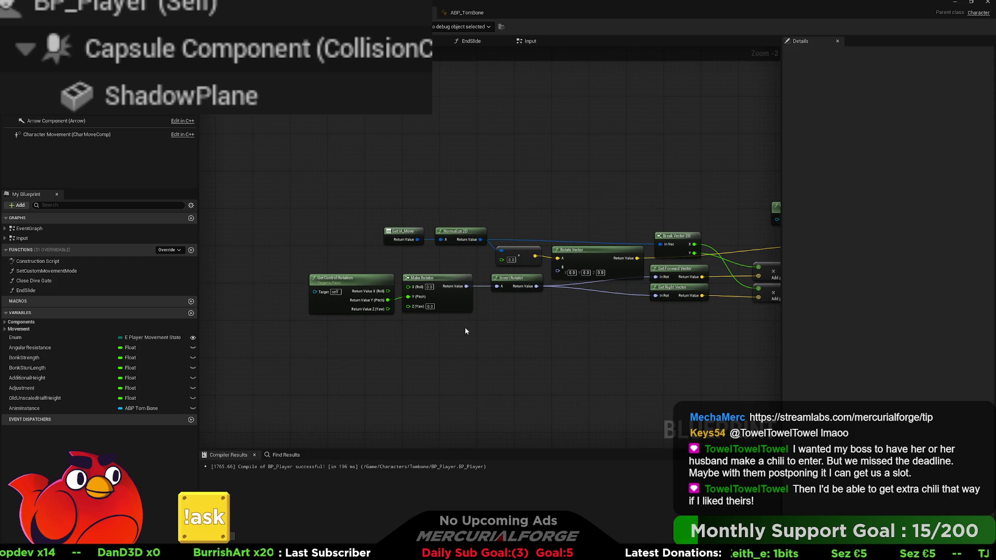